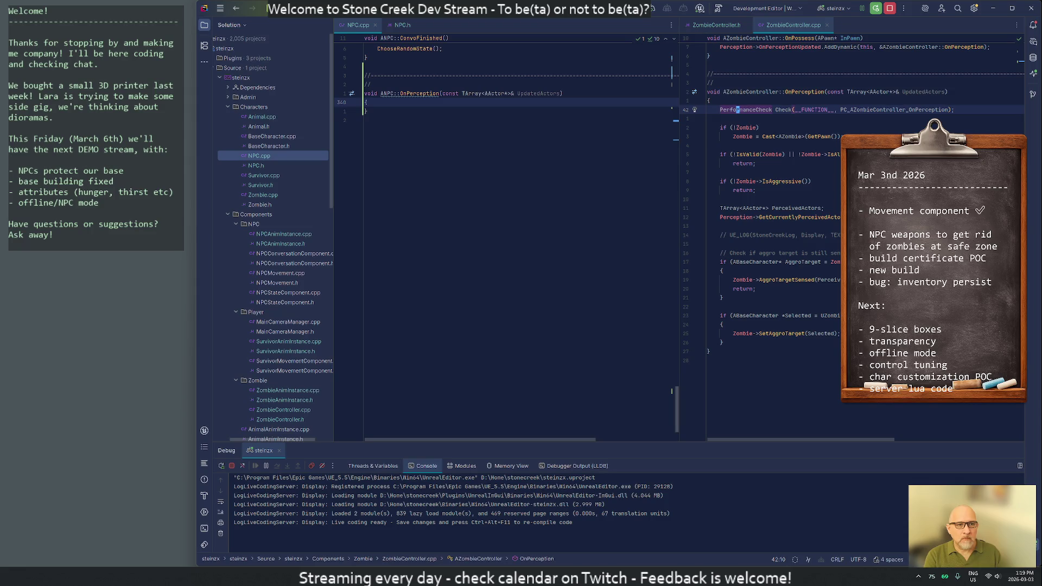
- Paste the check line into NPC OnPerception, then start a PERFORMANCE_CHECK macro line in ZombieController OnPerception
type("PerformanceCheck Check(__FUNCTION__, PC_AZombieController_OnPerception);")
key("ctrl+Right")
key("ctrl+Right")
key("ctrl+Right")
key("ctrl+Right")
key("ctrl+Right")
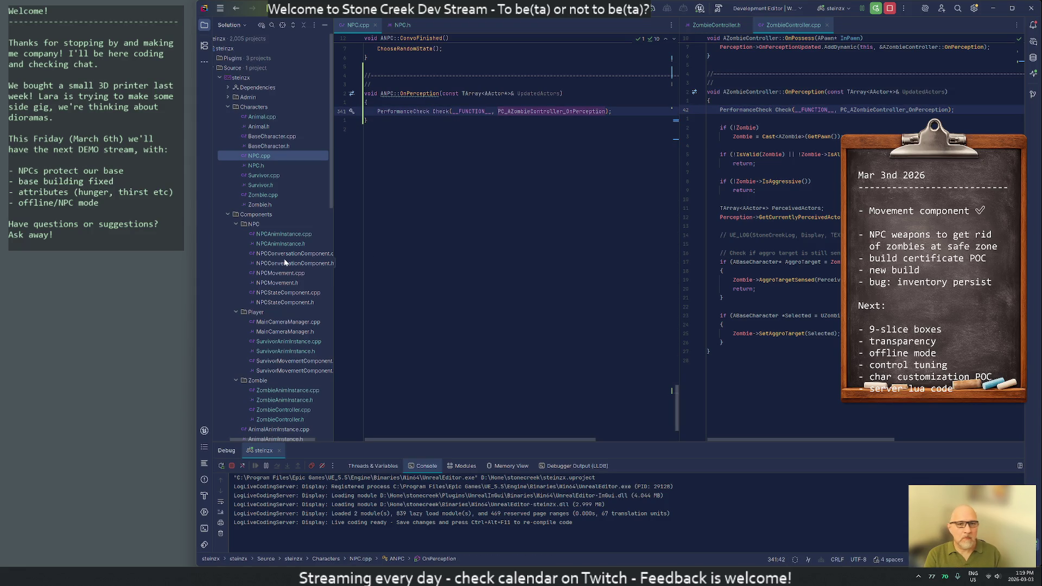
left_click(709, 100)
key("Return")
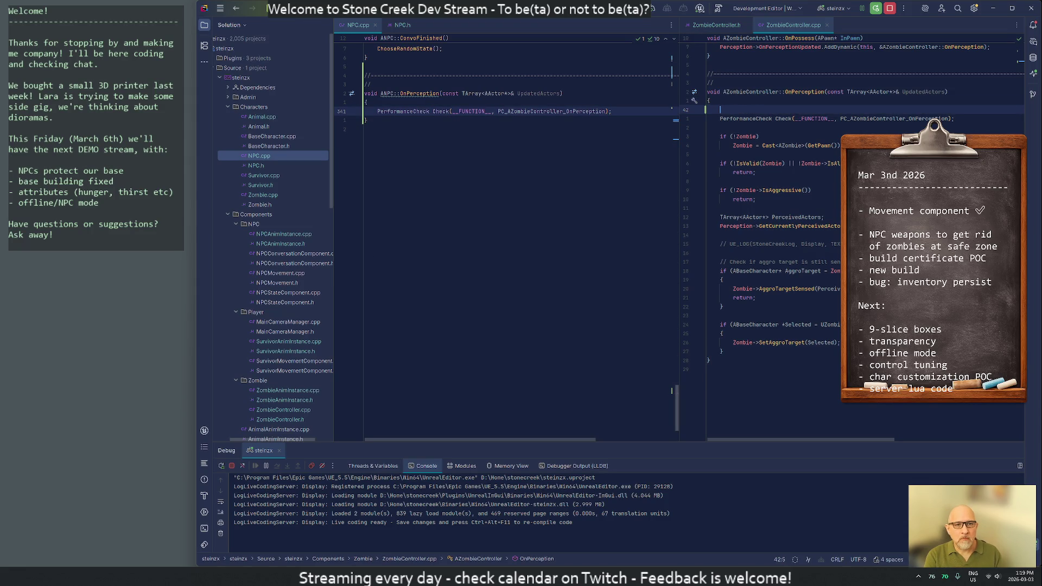
type("PERFORMANCE_CHECK")
key("Return")
key("Delete")
- Strip the old PerformanceCheck constructor so PC_AZombieController_OnPerception becomes the macro's argument
key("Down")
key("ctrl+Right")
key("Right")
key("ctrl+shift+Right")
key("Delete")
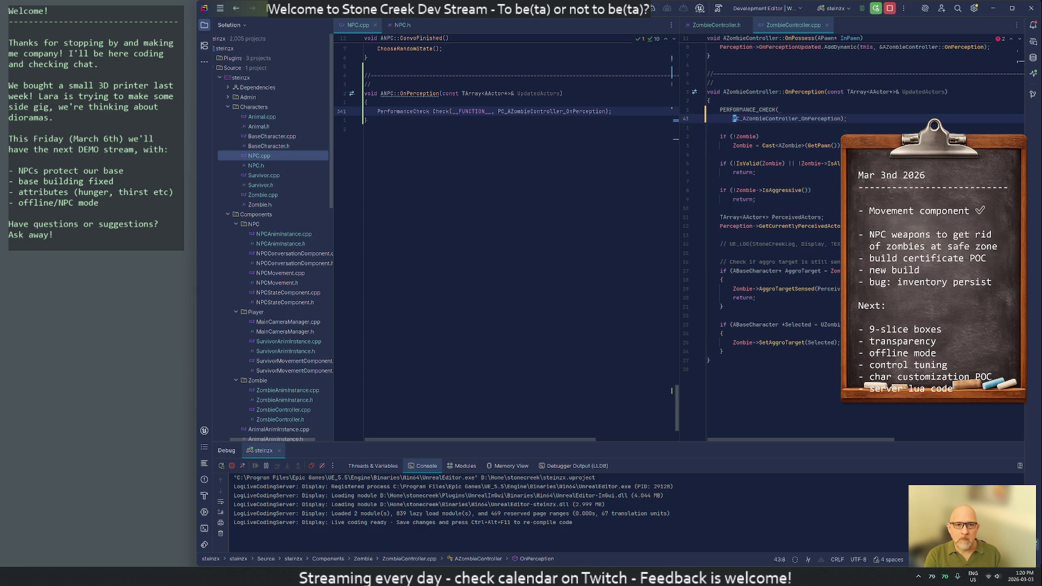
key("ctrl+shift+Left")
key("ctrl+shift+Left")
key("ctrl+shift+Left")
key("BackSpace")
key("Delete")
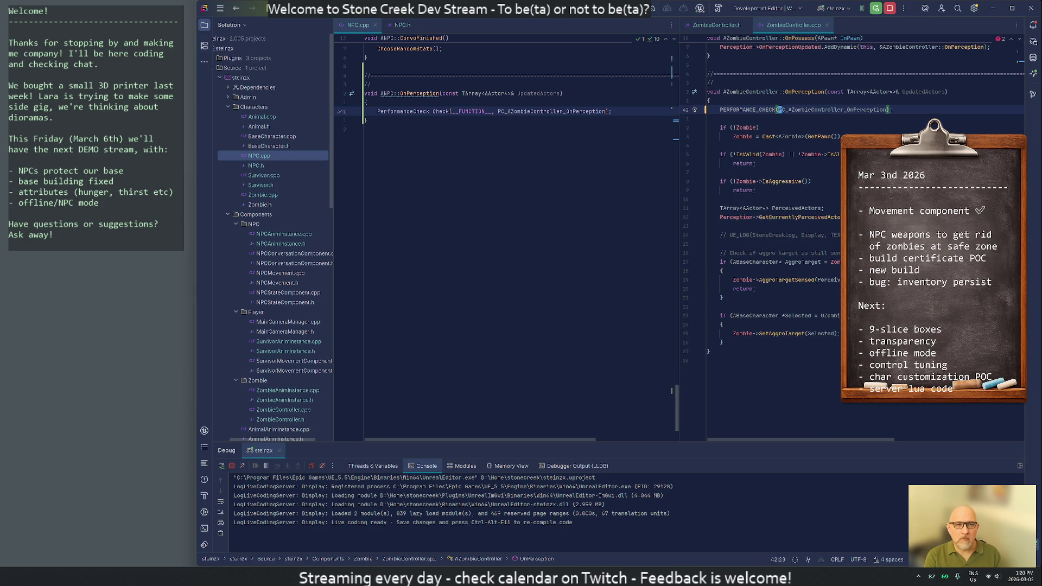
- Convert NPC.cpp's check line to the macro too and jump to the stat's definition in steinzx.h
left_click(362, 102)
key("Down")
key("ctrl+v")
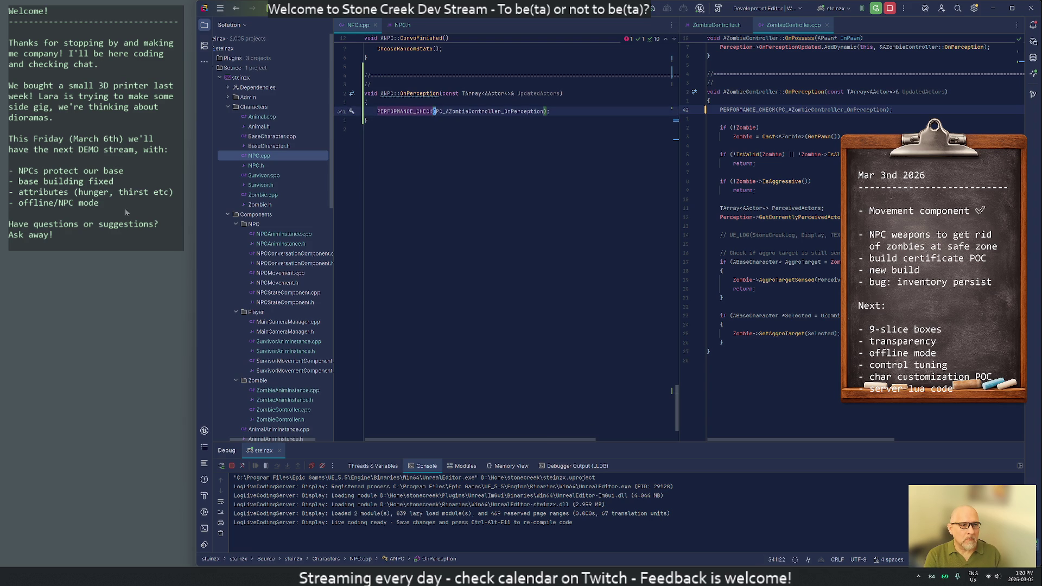
key("F12")
- Duplicate the zombie OnPerception stat define and rename the copy PC_ANPC_OnPerception
key("Home")
key("ctrl+d")
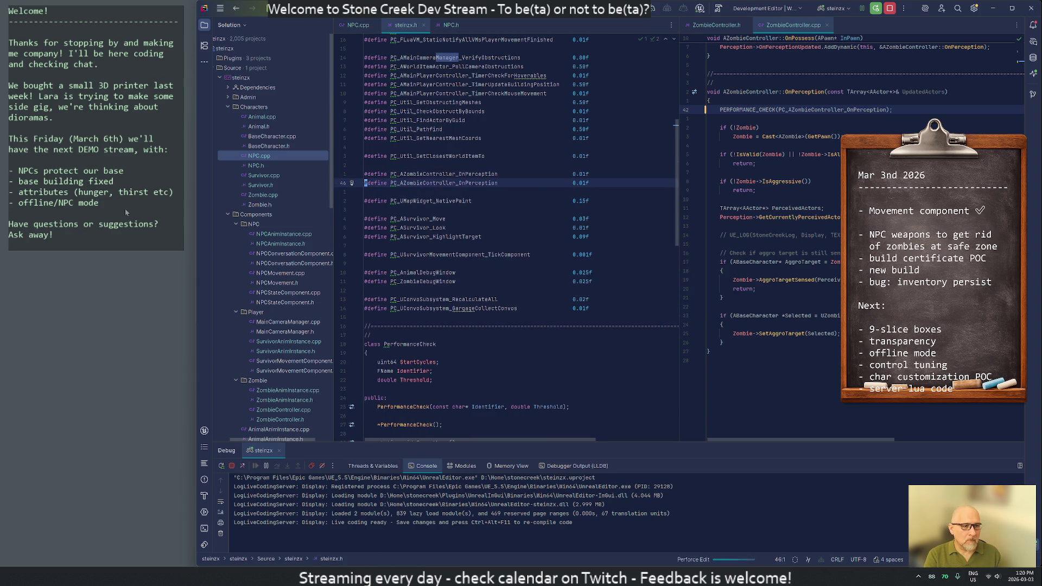
key("Right")
key("Right")
key("Right")
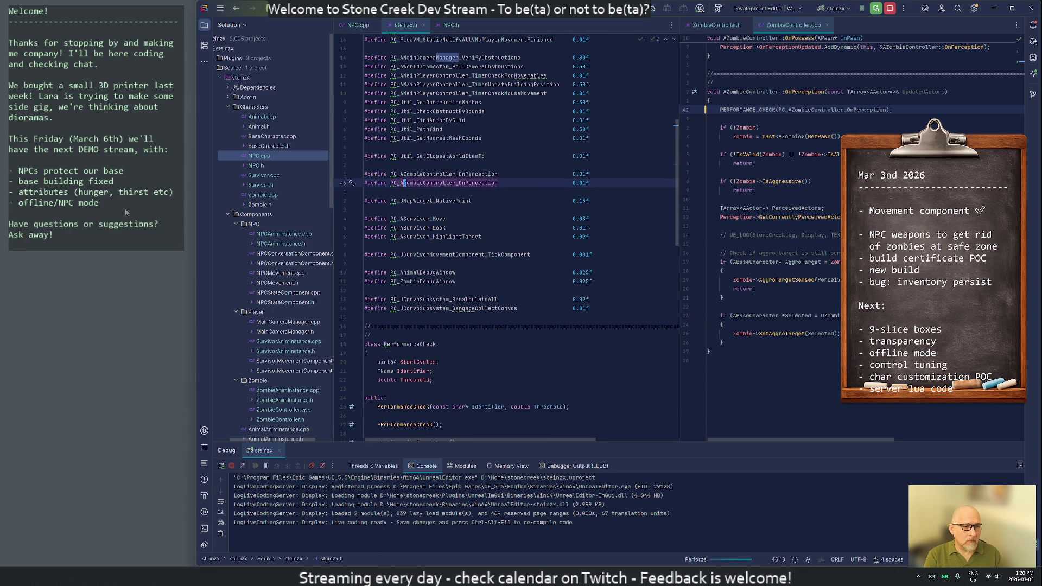
key("Delete")
key("Delete")
key("Delete")
key("Delete")
key("Delete")
key("Delete")
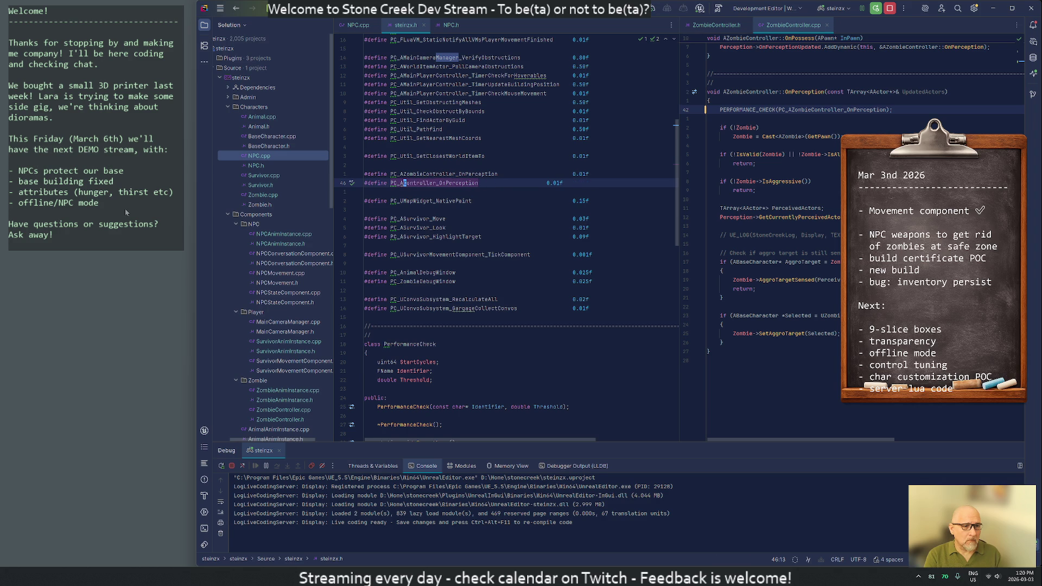
type("NPC")
key("Delete")
key("Delete")
key("Delete")
key("Delete")
key("Delete")
key("Delete")
key("Delete")
key("Delete")
key("Delete")
key("Delete")
key("ctrl+Right")
key("ctrl+Right")
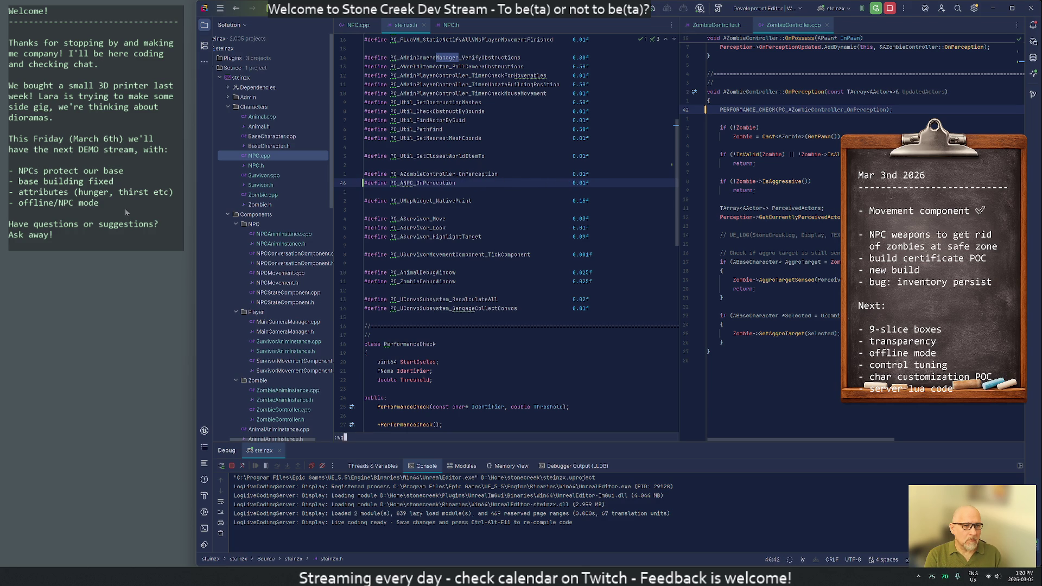
- Return to NPC.cpp and place the caret in the check's stat name ready to rename it
key("ctrl+Tab")
key("ctrl+Right")
key("Left")
key("Left")
key("Left")
key("Left")
key("Left")
key("Left")
key("Left")
key("Left")
key("Left")
key("Left")
key("ctrl+z")
key("ctrl+z")
key("ctrl+z")
type("NPC")
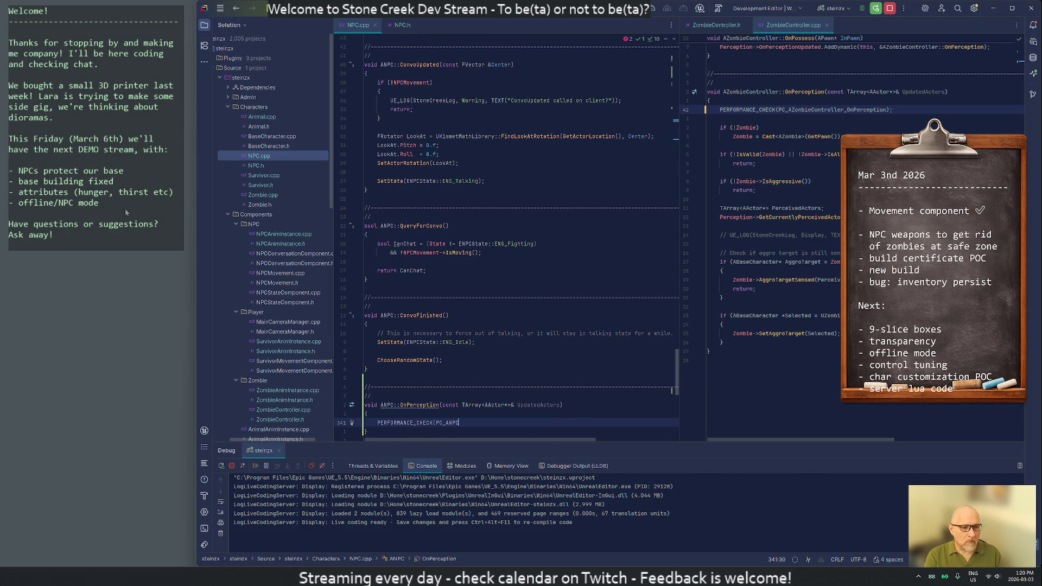
type("_OnPerception);")
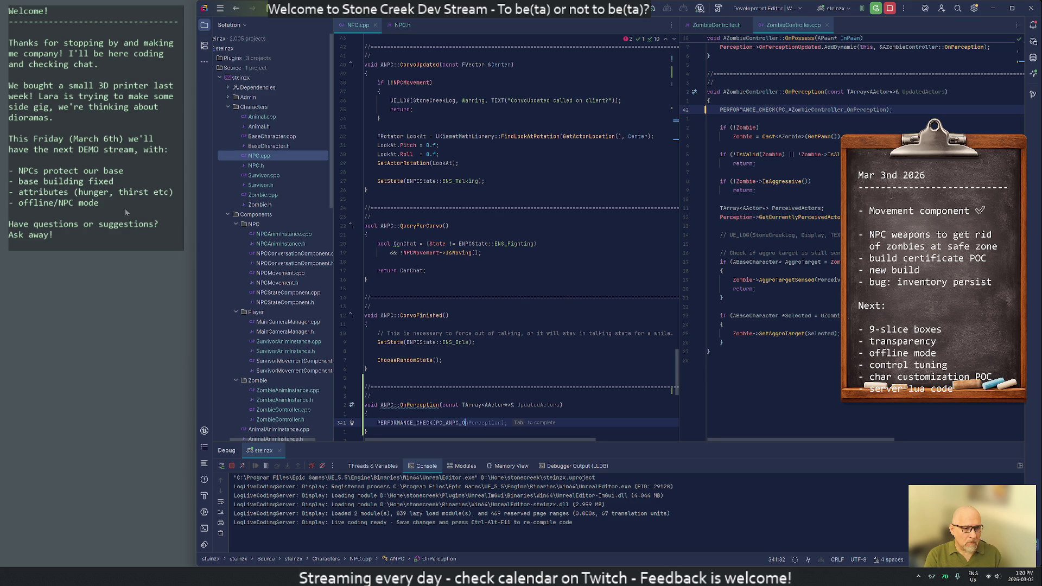
- Finish the PC_ANPC_OnPerception stat name and open a new line below the performance check
key("Up")
key("Up")
key("Up")
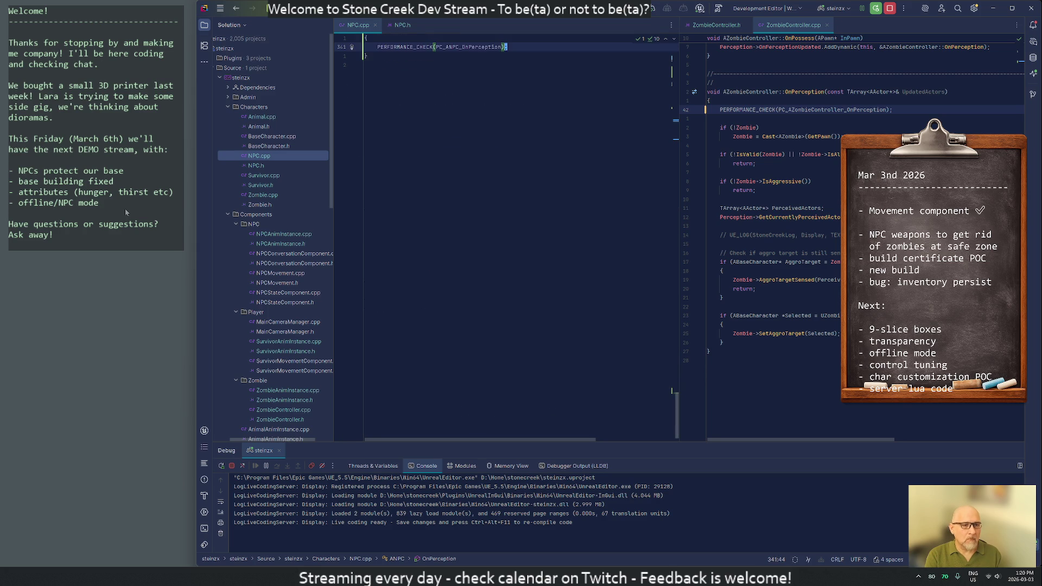
key("Down")
key("ctrl+Right")
key("ctrl+Right")
key("ctrl+Right")
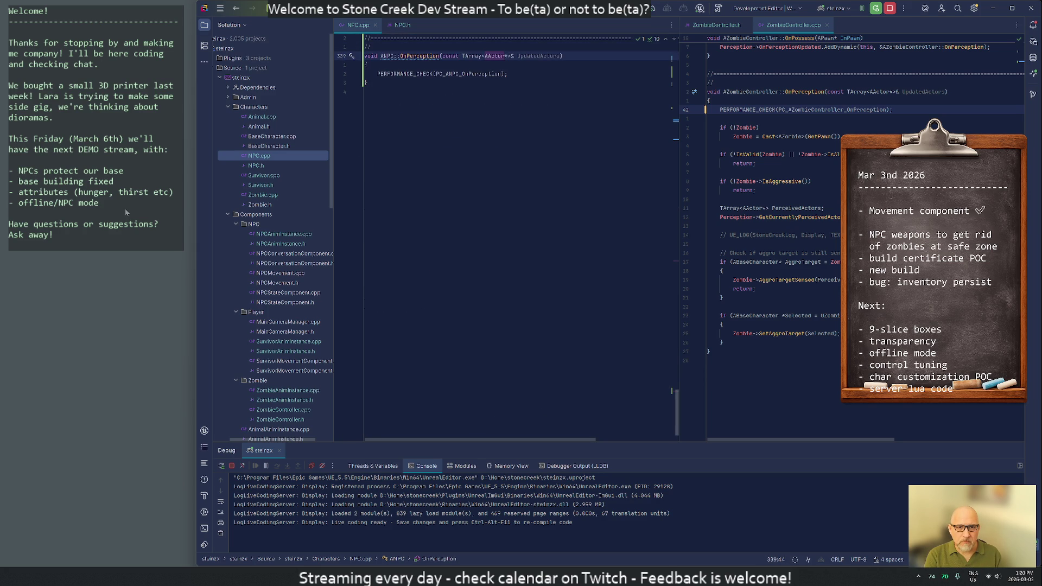
key("Down")
key("Down")
key("End")
key("Return")
key("Return")
type("if (")
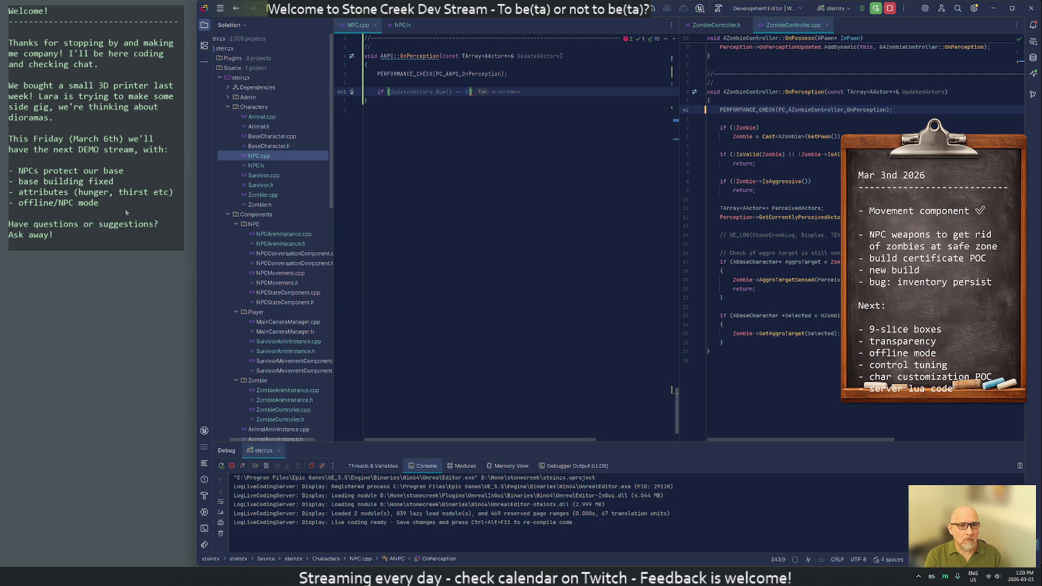
key("Escape")
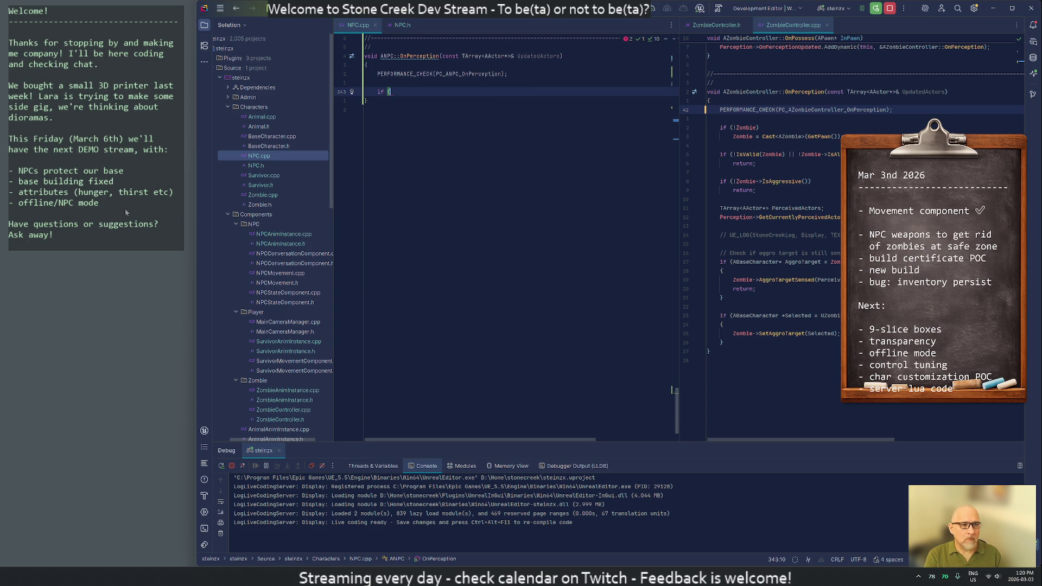
type("!IsValid")
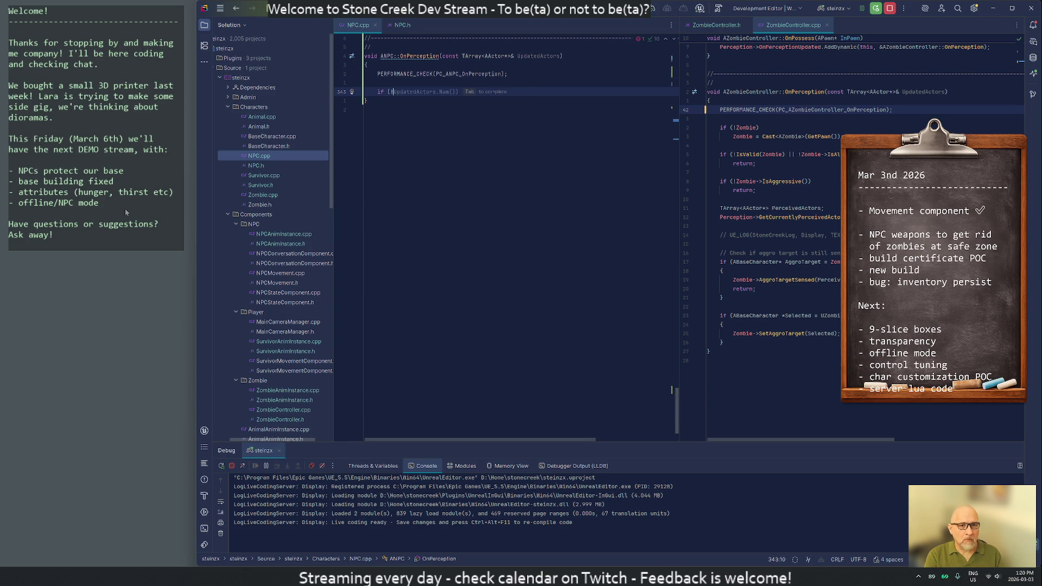
type("d")
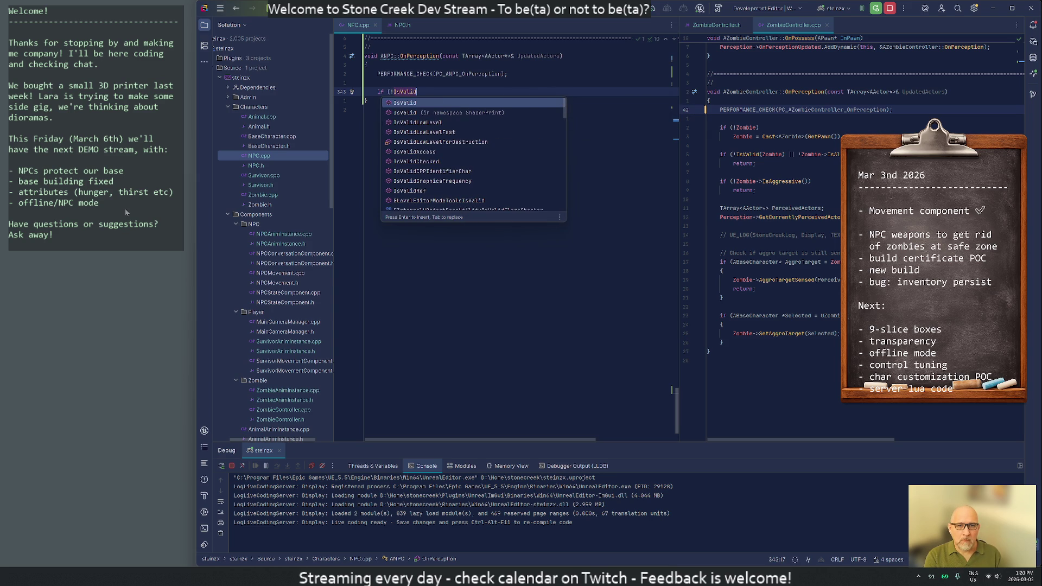
- Add an early 'if (!IsAlive()) return;' guard, swapping the first IsValid completion for IsAlive
key("Return")
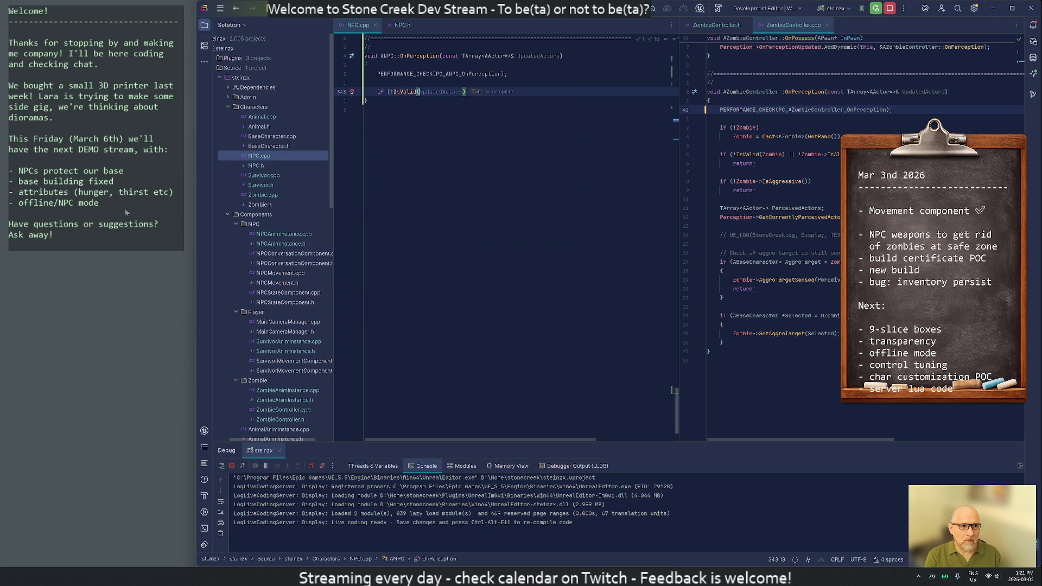
key("Left")
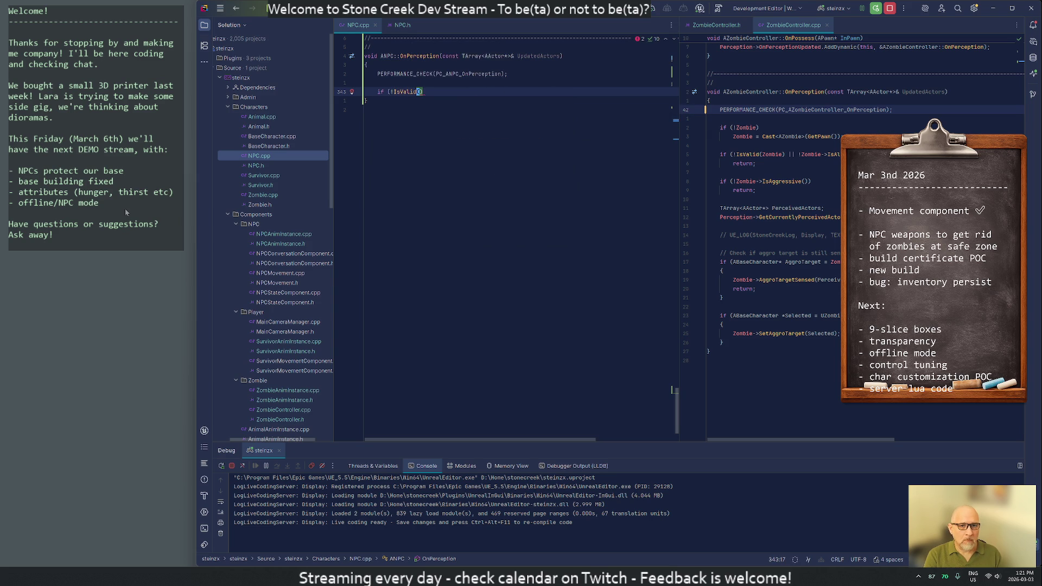
key("BackSpace")
key("BackSpace")
key("BackSpace")
key("BackSpace")
key("BackSpace")
type("sA")
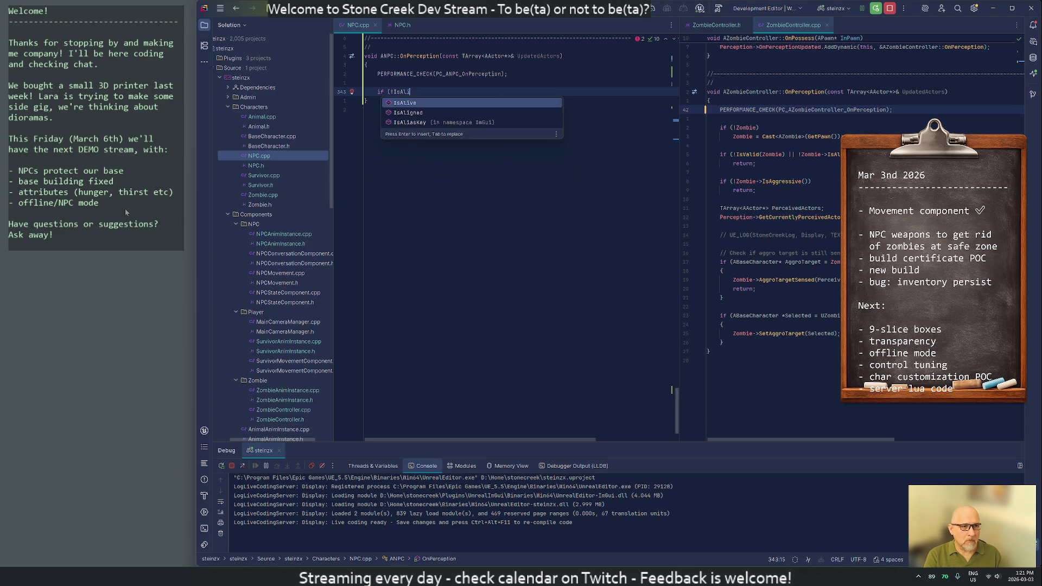
key("Return")
type(")")
key("Return")
type("ret")
key("Return")
key("Return")
key("Return")
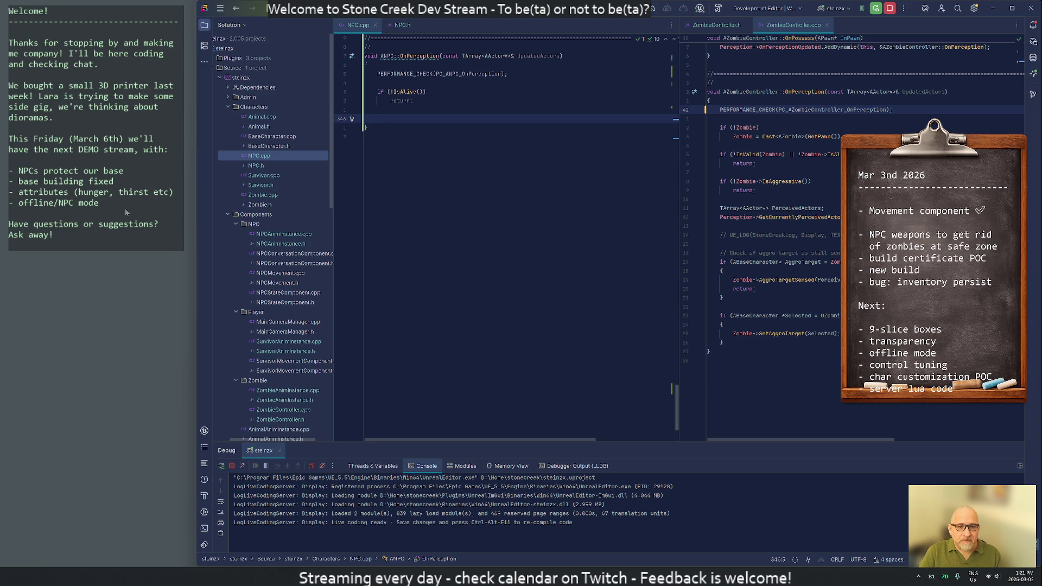
- Copy ZombieController's perceived-actors and aggro-target block below the IsAlive guard in NPC.cpp
left_click(731, 209)
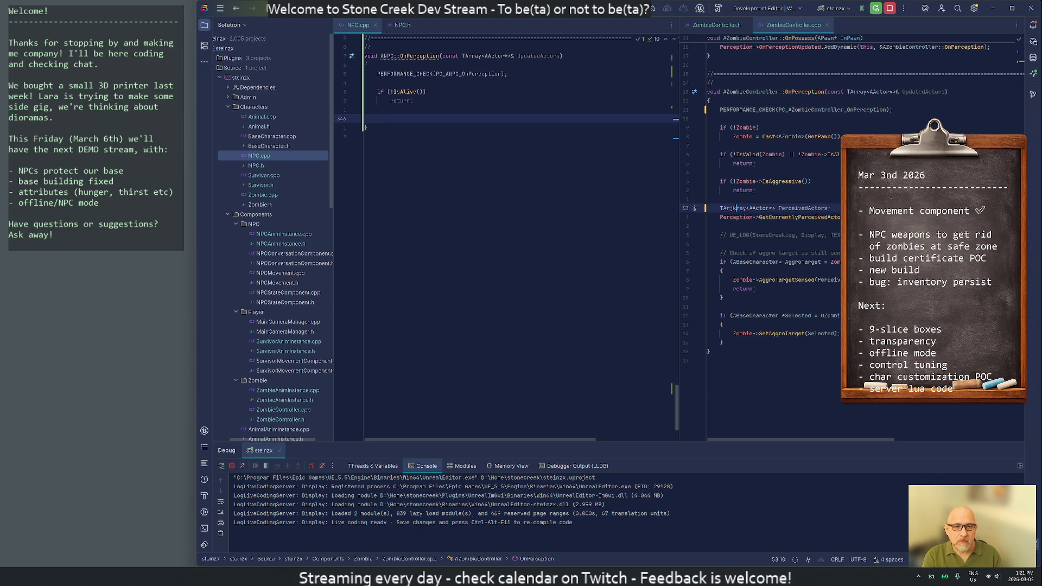
key("Left")
key("Home")
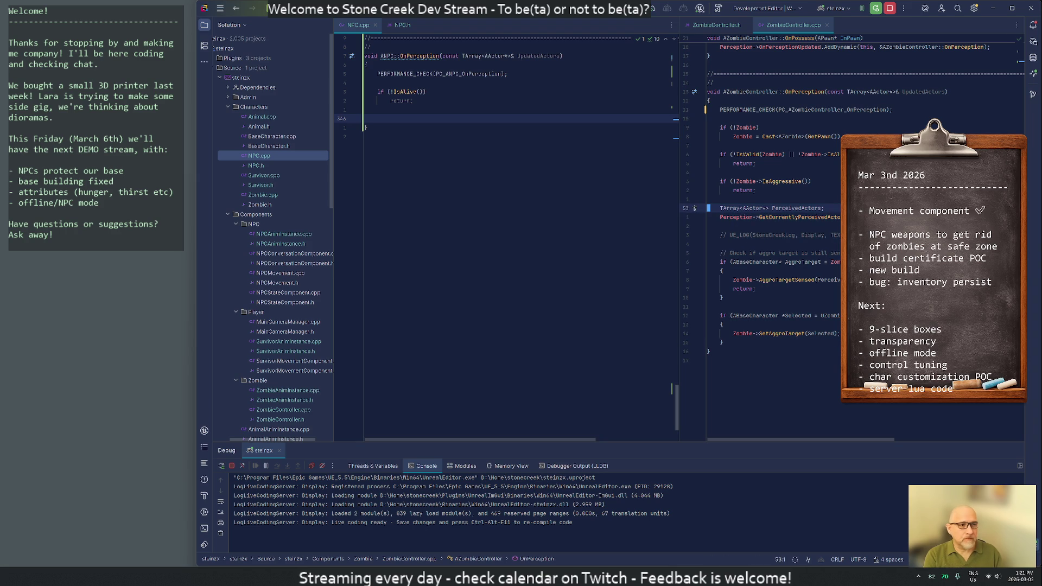
left_click(374, 120)
key("Return")
key("ctrl+v")
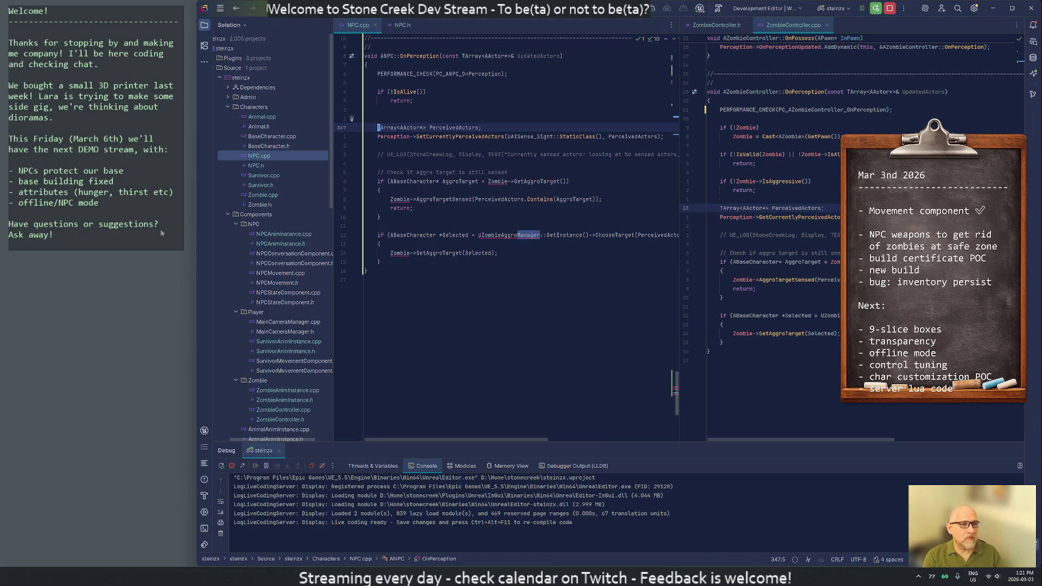
key("BackSpace")
key("Down")
- Check the StaticClass include, move down to the log line and show ZombieController.h in the right pane
key("ctrl+Right")
key("ctrl+Right")
key("ctrl+Right")
key("ctrl+Right")
key("ctrl+Right")
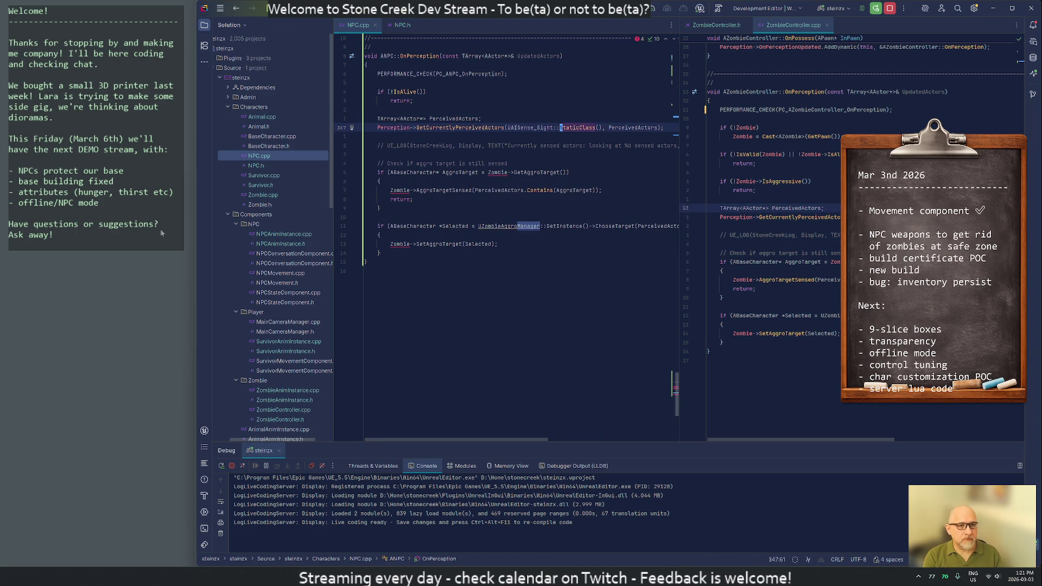
key("Down")
key("Down")
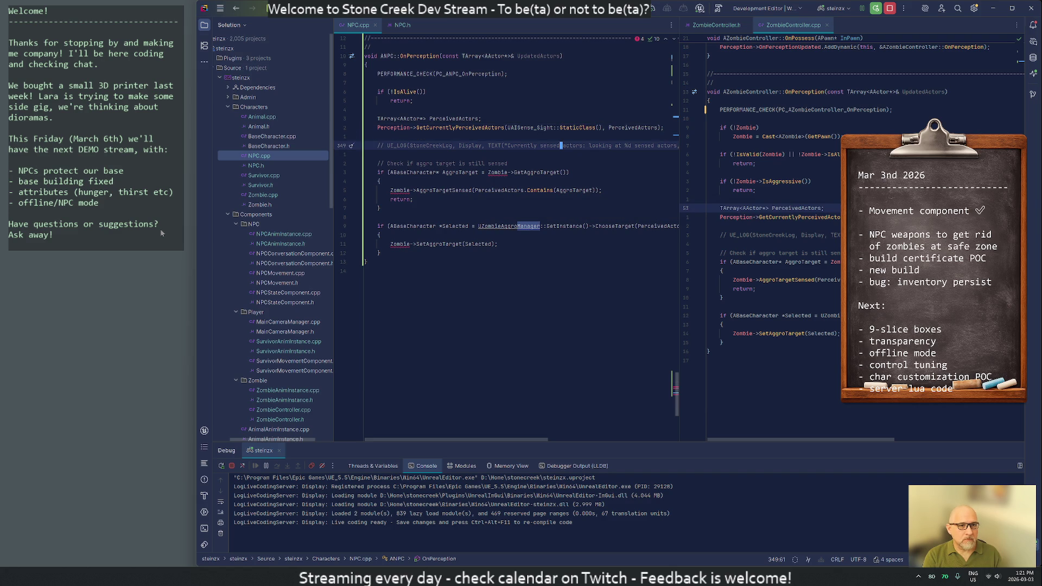
key("Down")
key("Down")
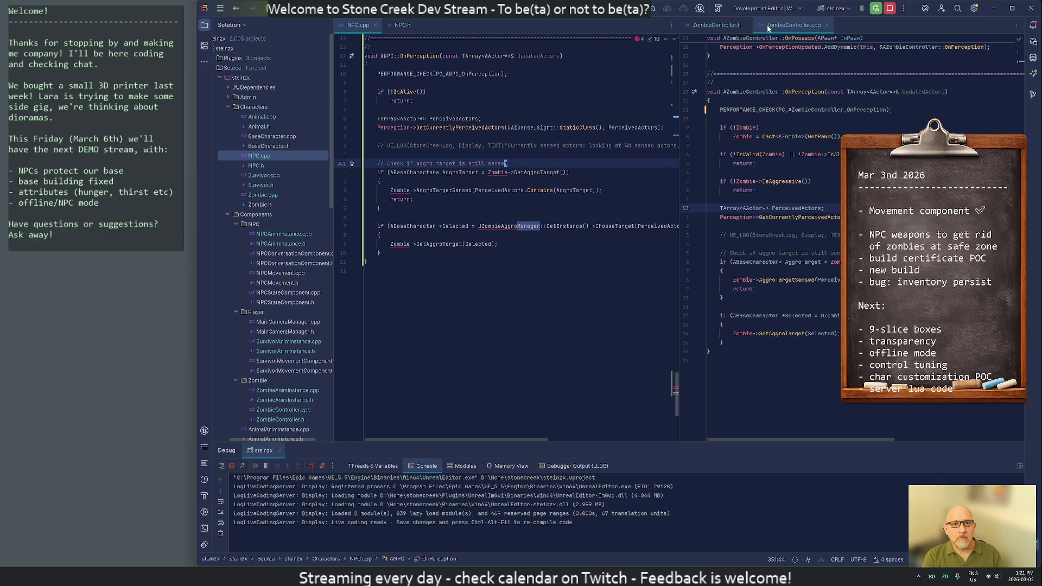
left_click(716, 26)
- Close the split editor and begin an 'if (State ==' condition below the alive check
left_click(747, 25)
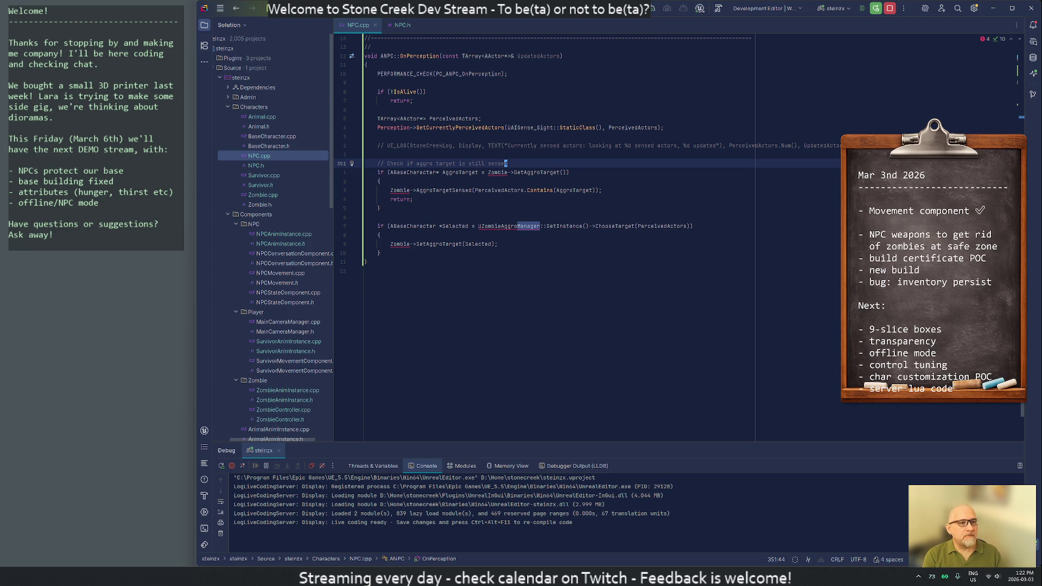
key("Up")
key("Up")
key("Up")
key("Up")
key("Up")
key("Up")
key("Up")
key("Return")
key("Return")
type("if (")
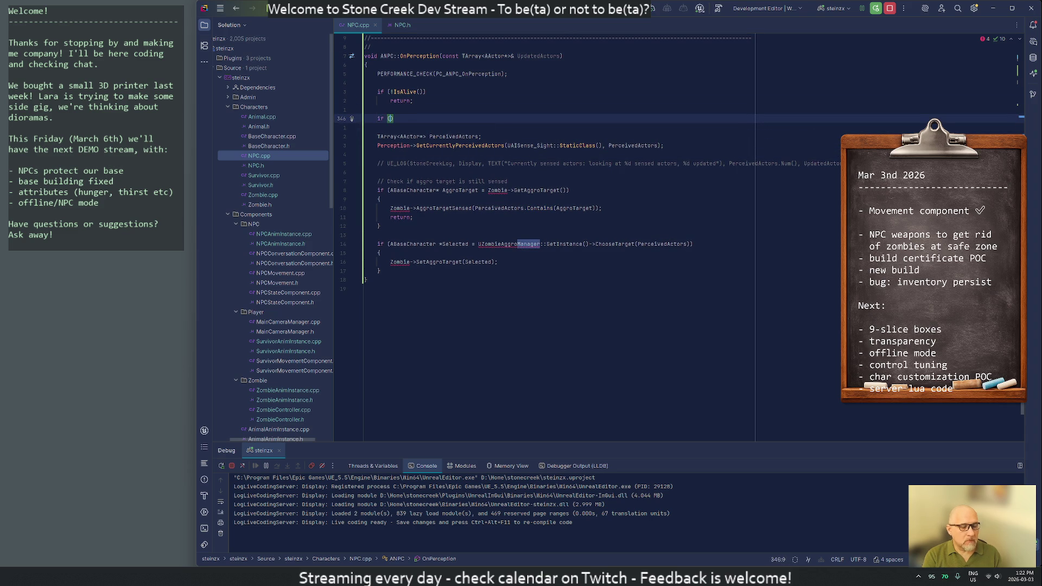
type("state")
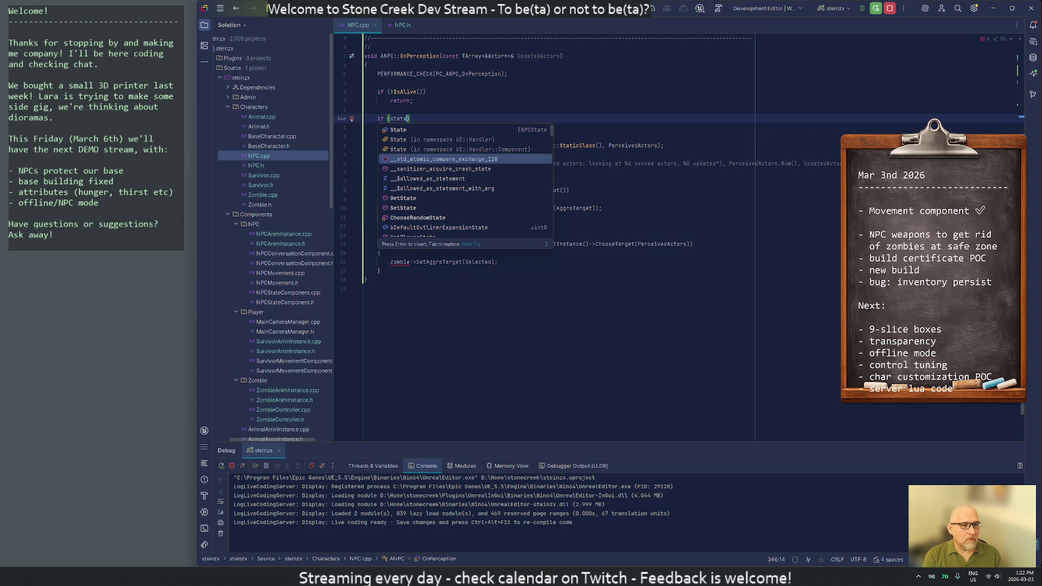
key("Up")
key("Up")
key("Up")
key("Return")
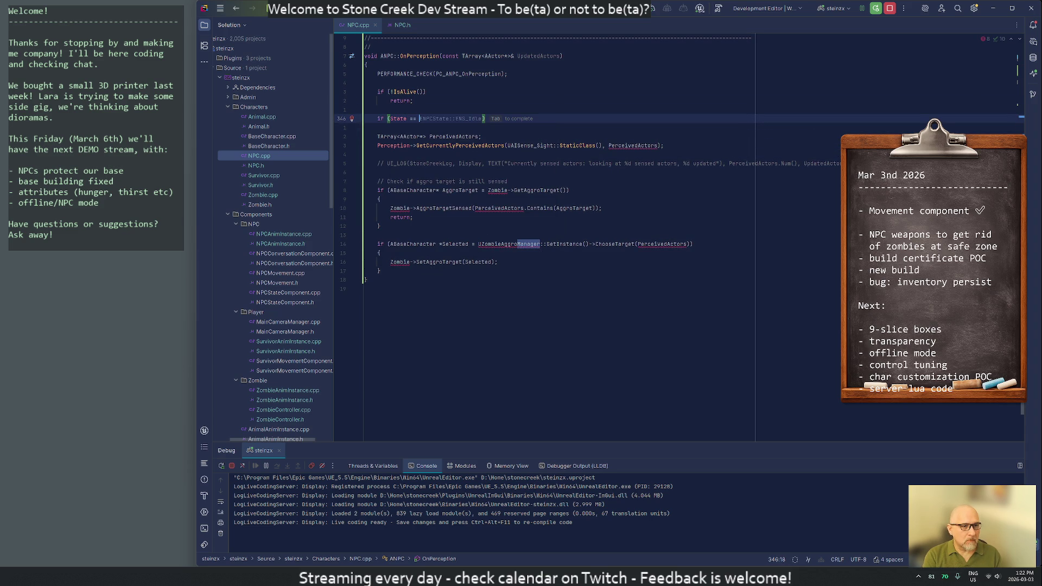
type("E")
key("Escape")
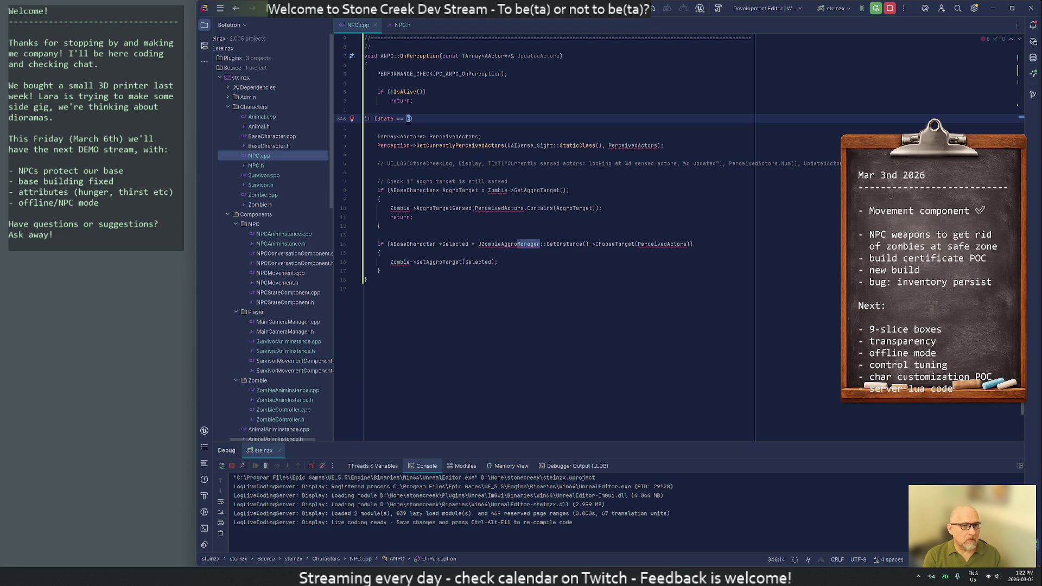
type("P")
- Complete the condition as ENPCState::ENS_Fighting with a plain early return
key("Return")
type("::")
key("Return")
key("Right")
key("Right")
key("Right")
key("ctrl+Delete")
type("_")
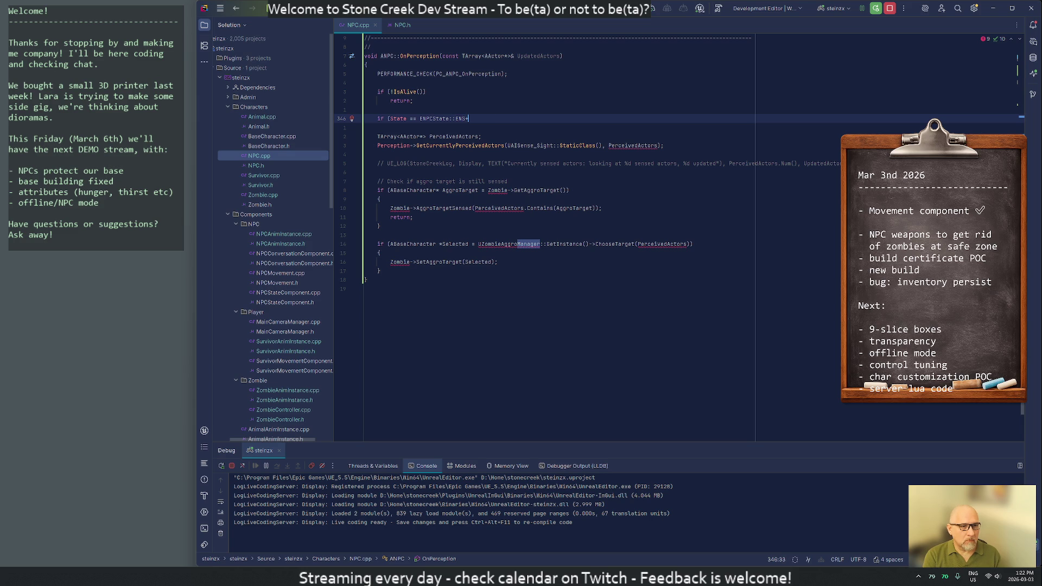
type("F")
key("Return")
type(")")
key("Return")
type("{")
key("BackSpace")
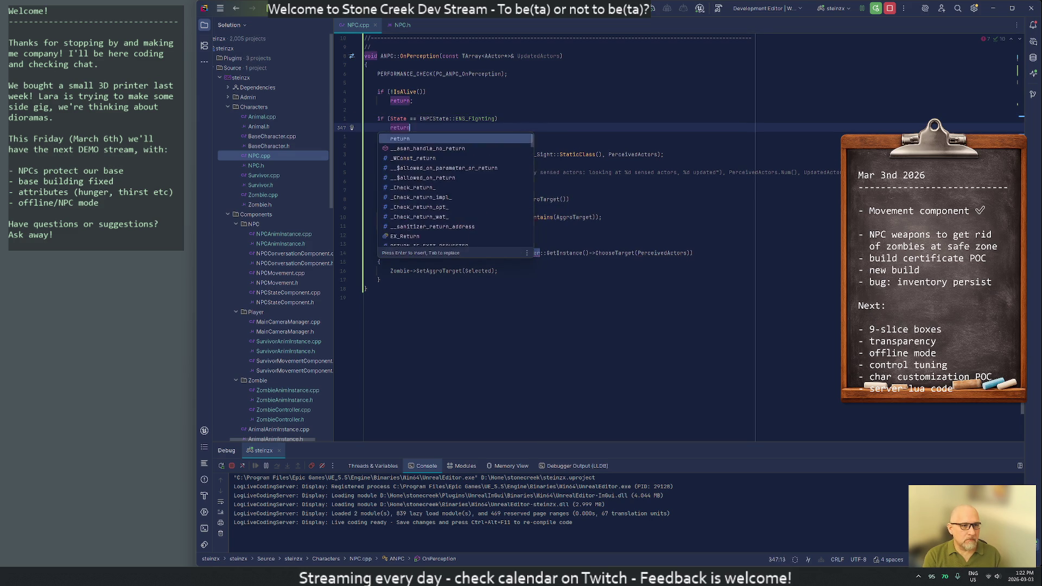
type("return;")
key("Down")
key("Down")
key("Down")
key("Down")
key("Down")
key("Down")
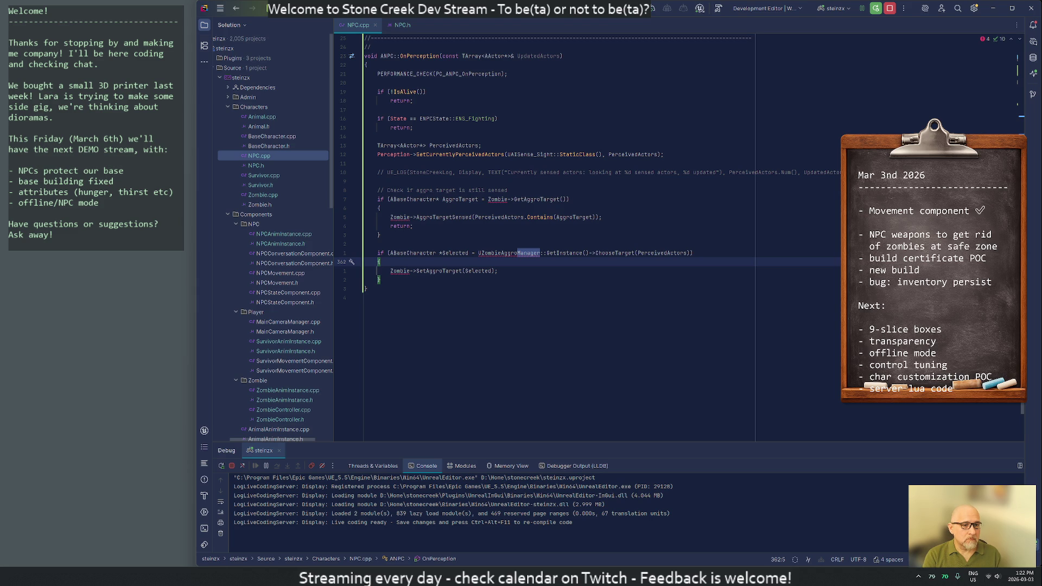
- Remove the blank line under the logging comment and move up to select the old aggro-target code
key("Up")
key("Up")
key("Up")
key("Up")
key("Up")
key("Up")
key("Up")
key("Up")
key("Up")
key("Delete")
key("Down")
key("Down")
key("Down")
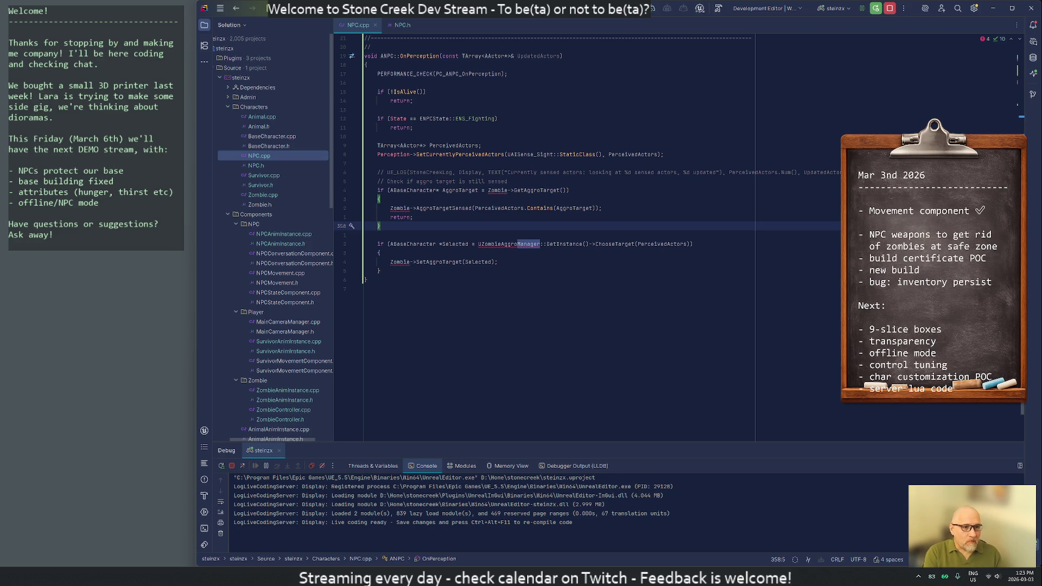
key("Up")
key("Up")
key("Up")
key("Up")
key("Up")
key("Up")
key("Up")
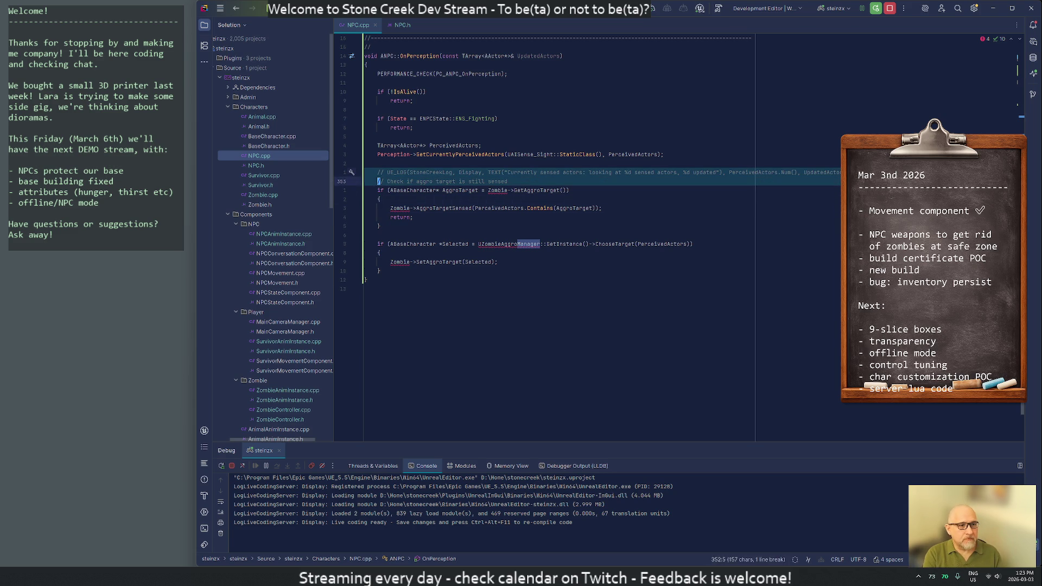
- Comment out the old aggro-target block and leave blank lines above it
key("shift+Down")
key("shift+Down")
key("shift+Down")
key("shift+Down")
key("ctrl+slash")
key("Up")
key("Up")
key("Up")
key("Up")
key("End")
key("Return")
key("Return")
type("fo9")
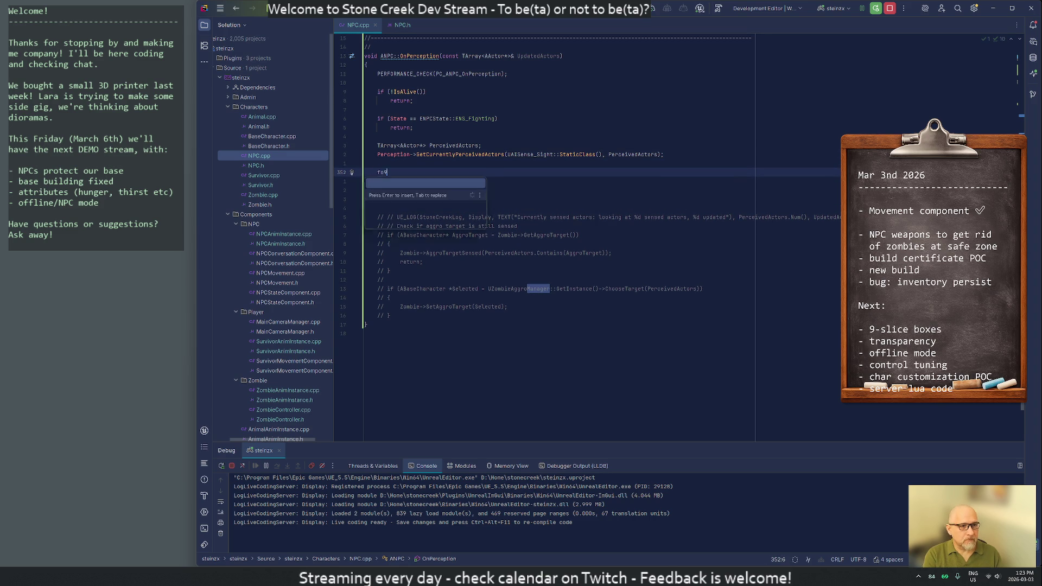
type("r r (I")
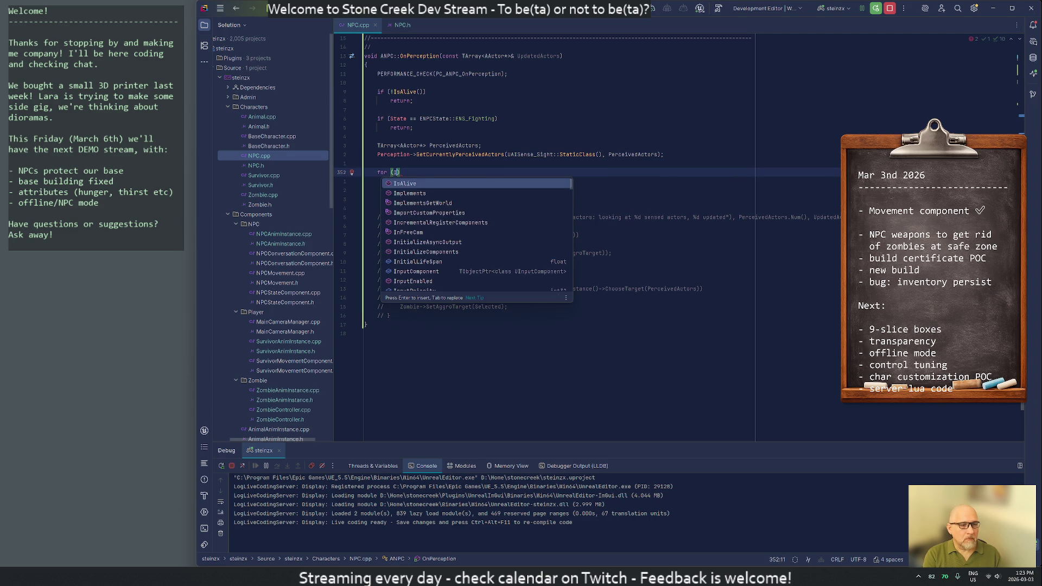
- Write a for loop over PerceivedActors with a braced body, discarding an unfinished IsA condition
key("Escape")
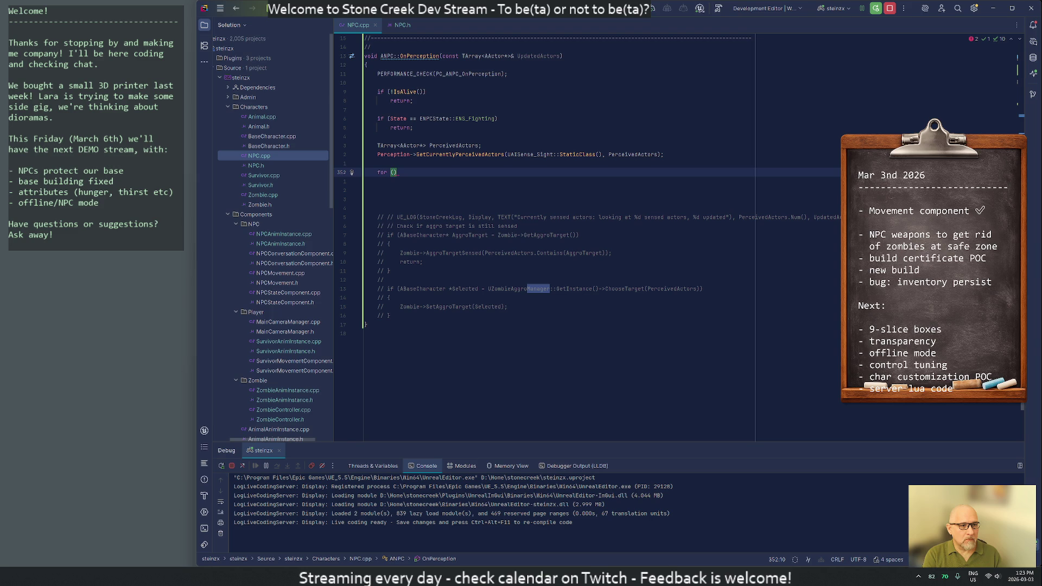
type("const AActor* Actor : PerceivedActors")
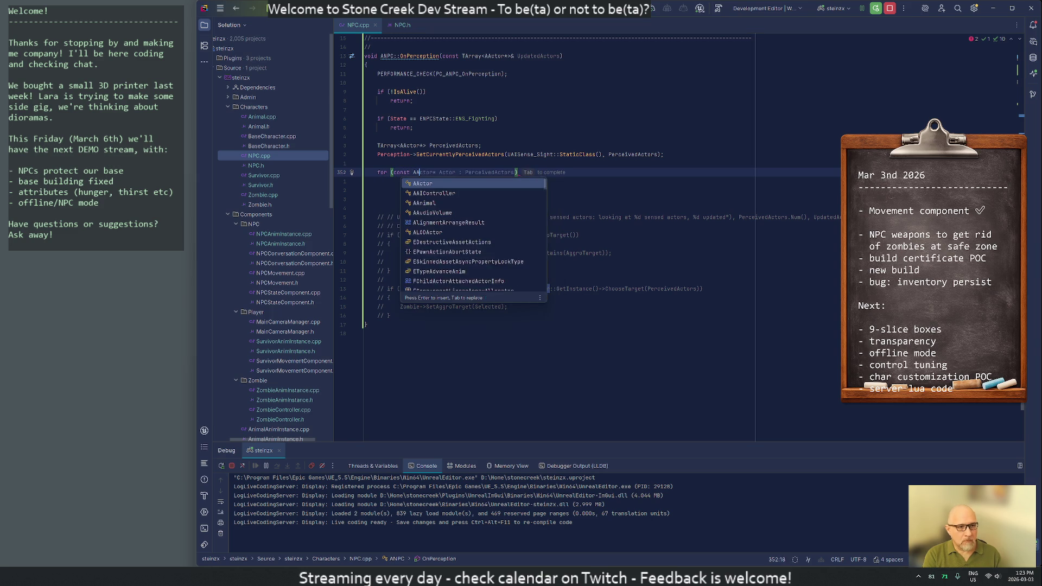
key("End")
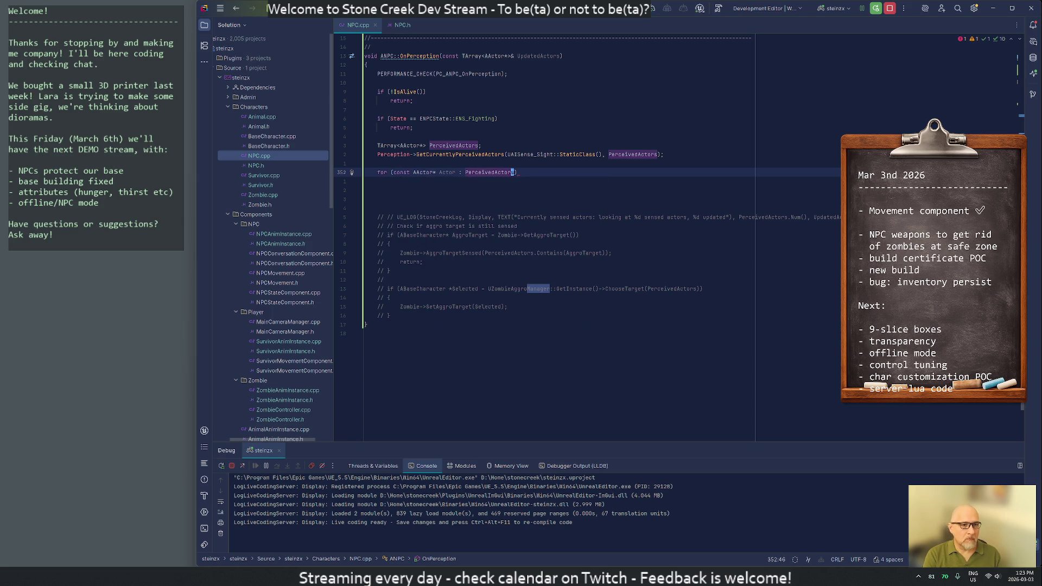
key("Return")
type("{")
key("Return")
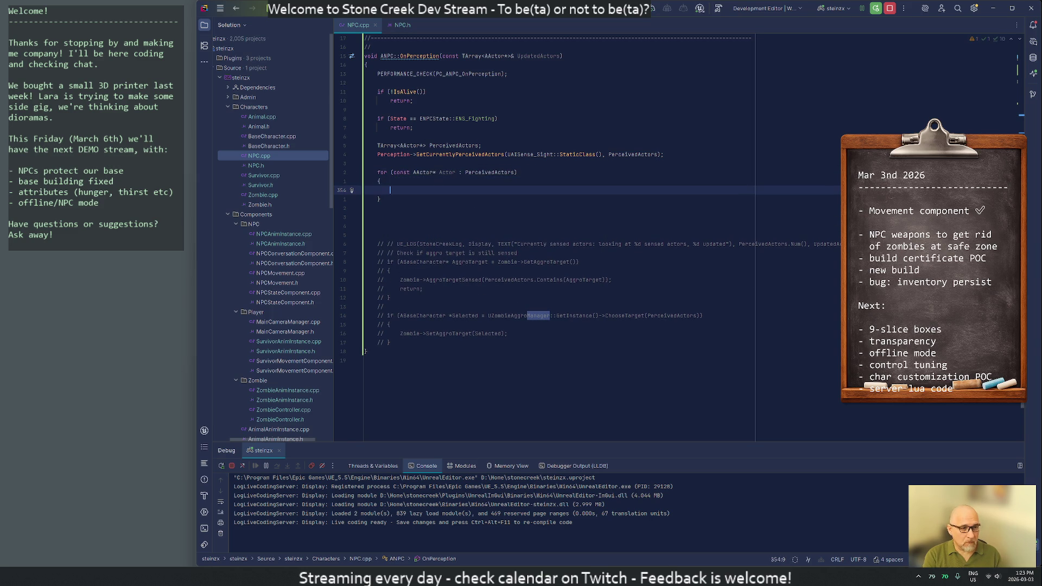
type("if (Actor->IsA")
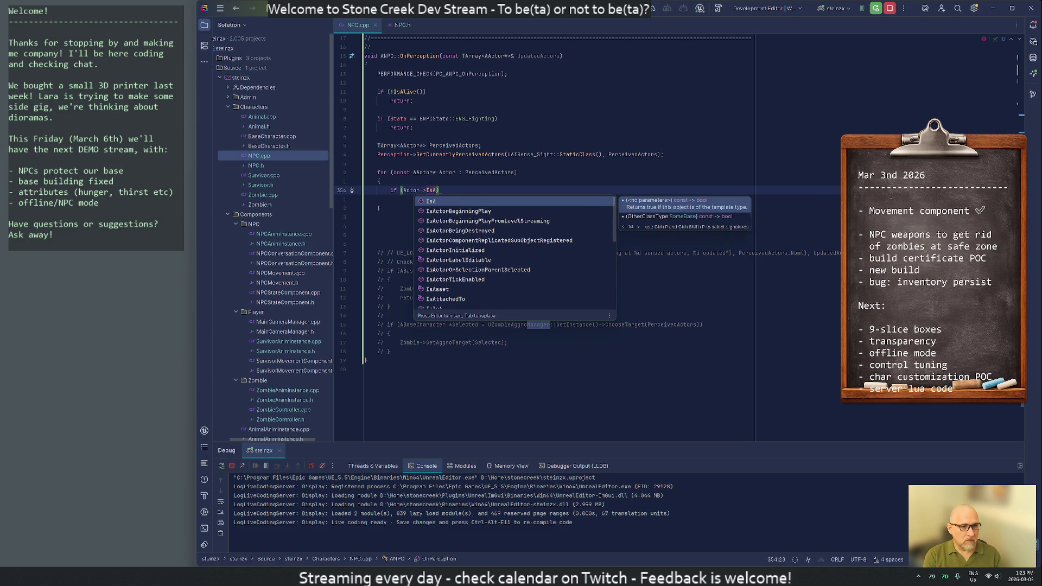
key("Return")
key("ctrl+BackSpace")
key("ctrl+BackSpace")
key("ctrl+BackSpace")
key("ctrl+BackSpace")
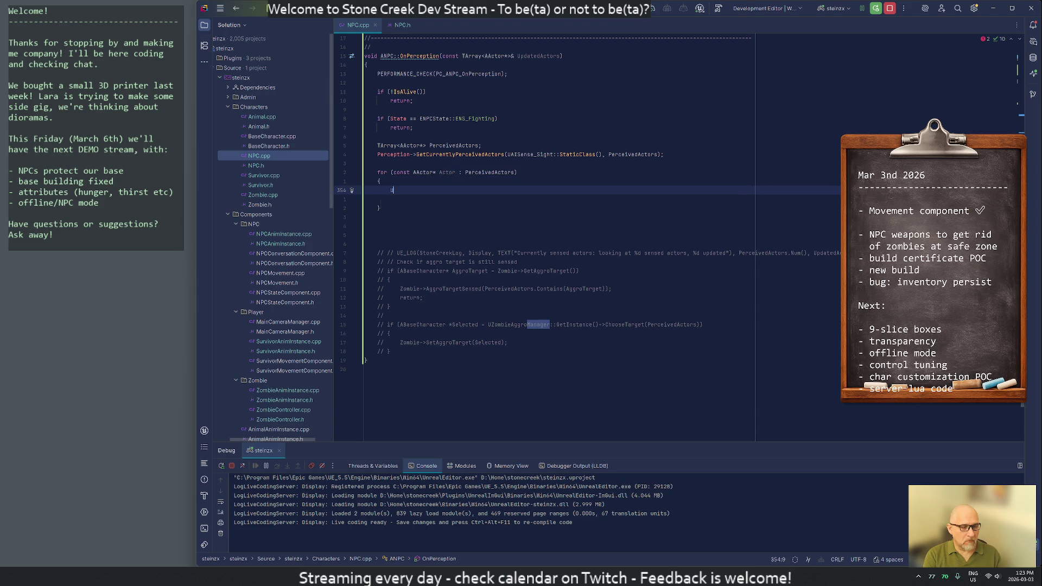
type("AZombie")
- Cast each actor to AZombie with 'if (!Zombie) continue;', then search the project for IsA usages
key("Return")
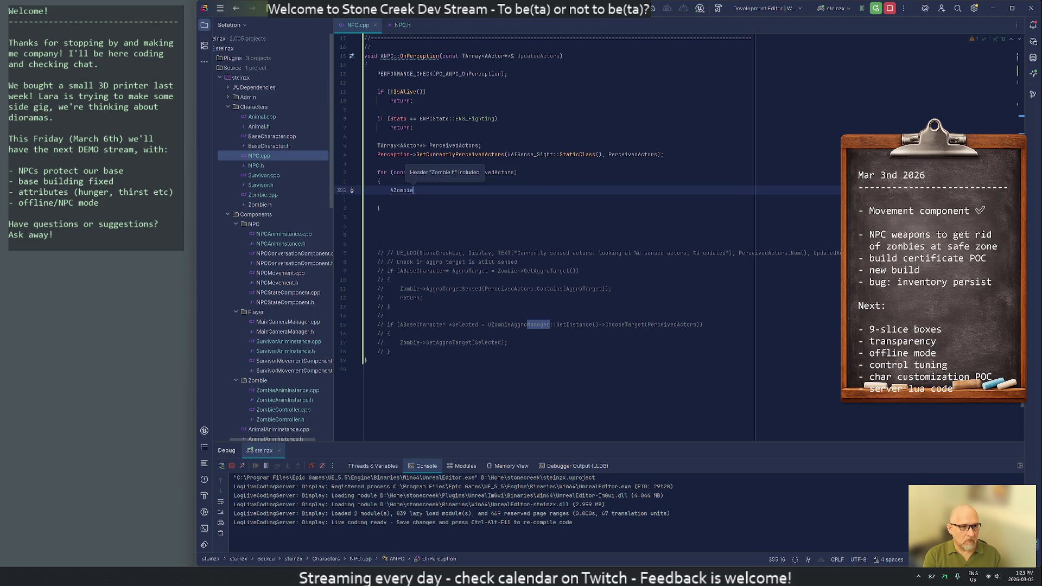
type("* Zombie =")
type("= ")
type("Cast<")
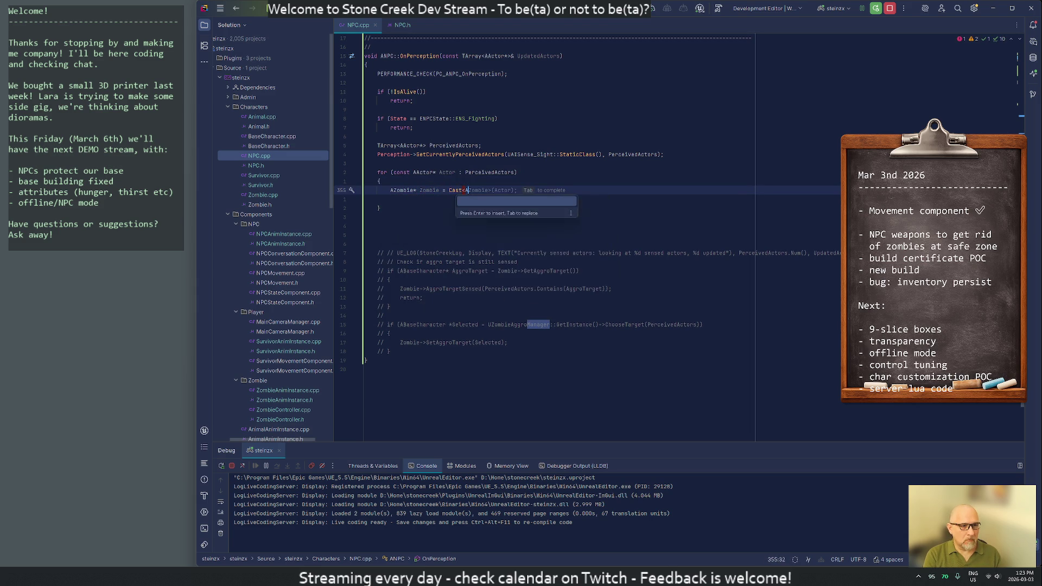
type("AZom")
key("Tab")
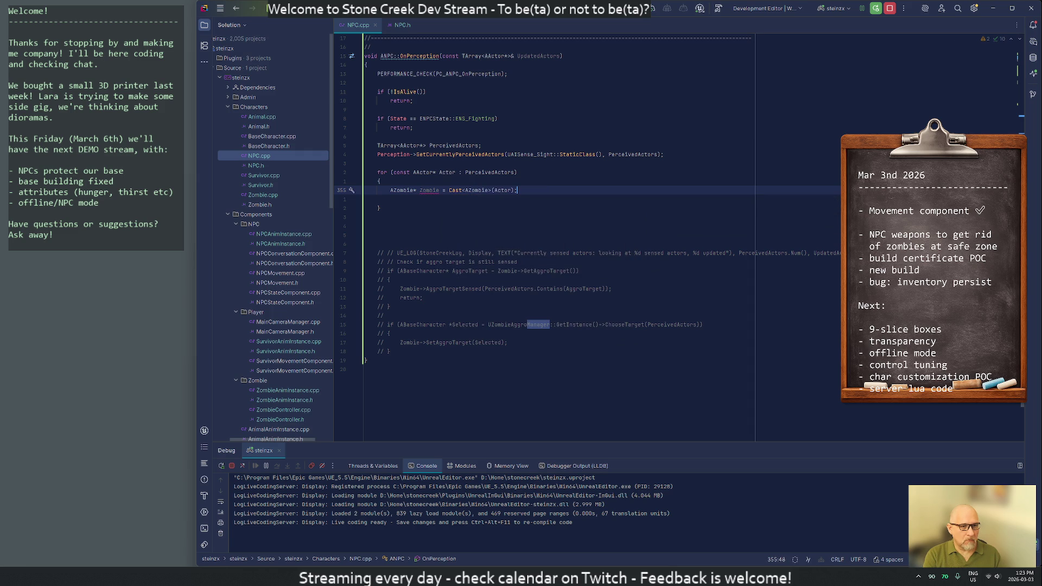
key("Return")
type("if (")
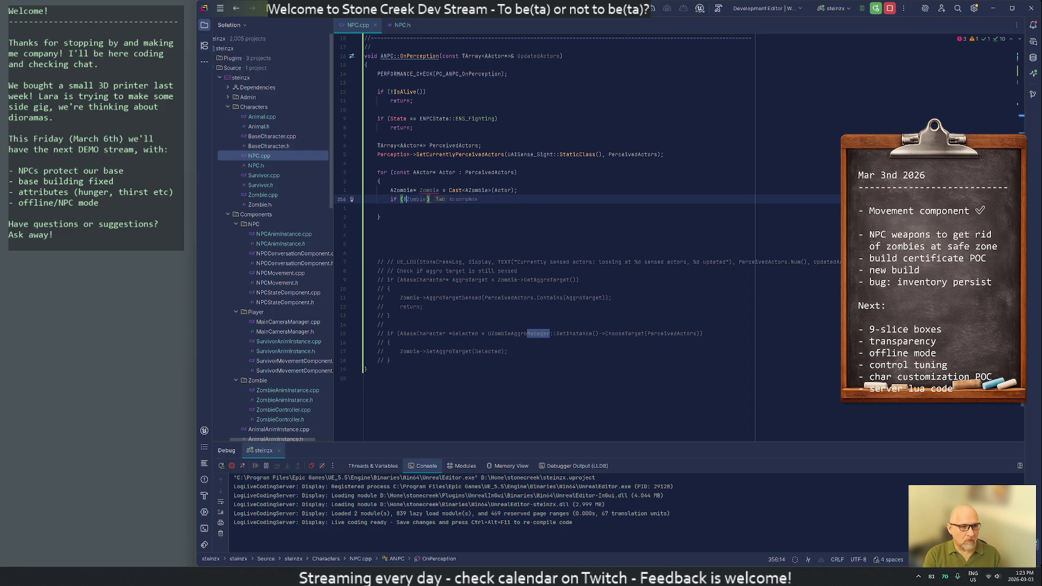
type("!Zombie")
key("Tab")
key("Return")
type("continue")
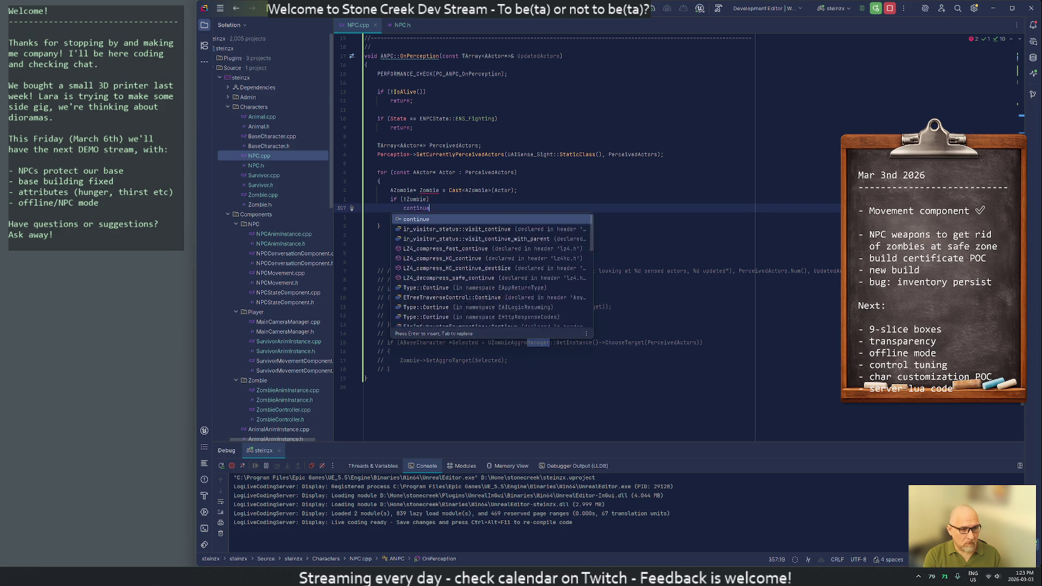
key("Tab")
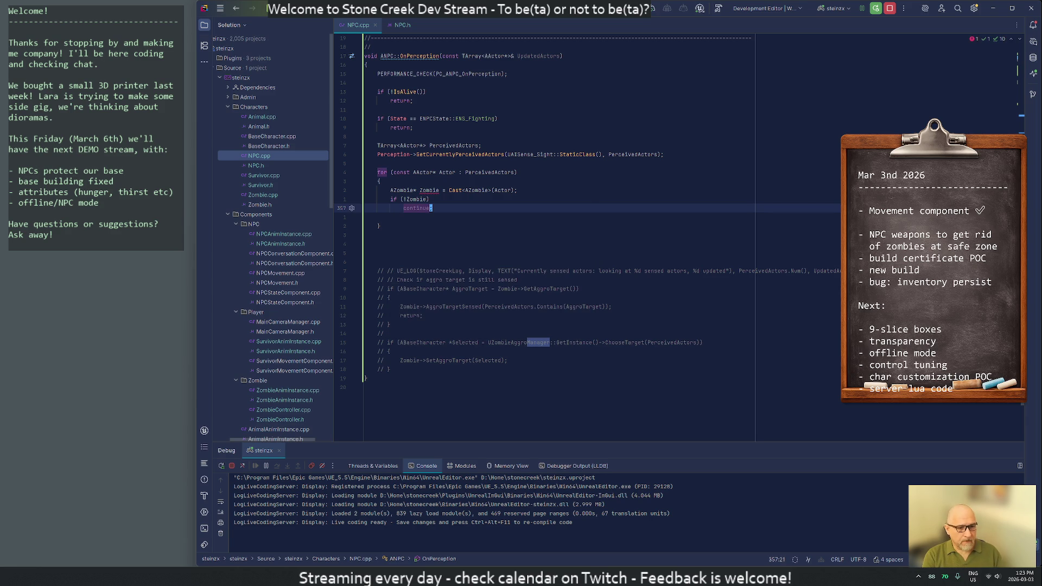
key("ctrl+shift+f")
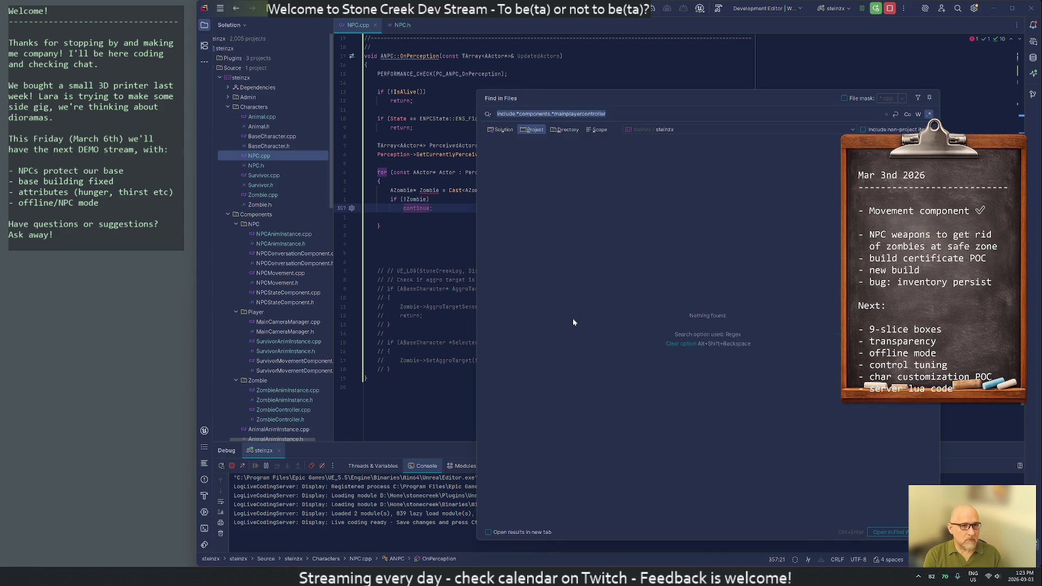
type("iA")
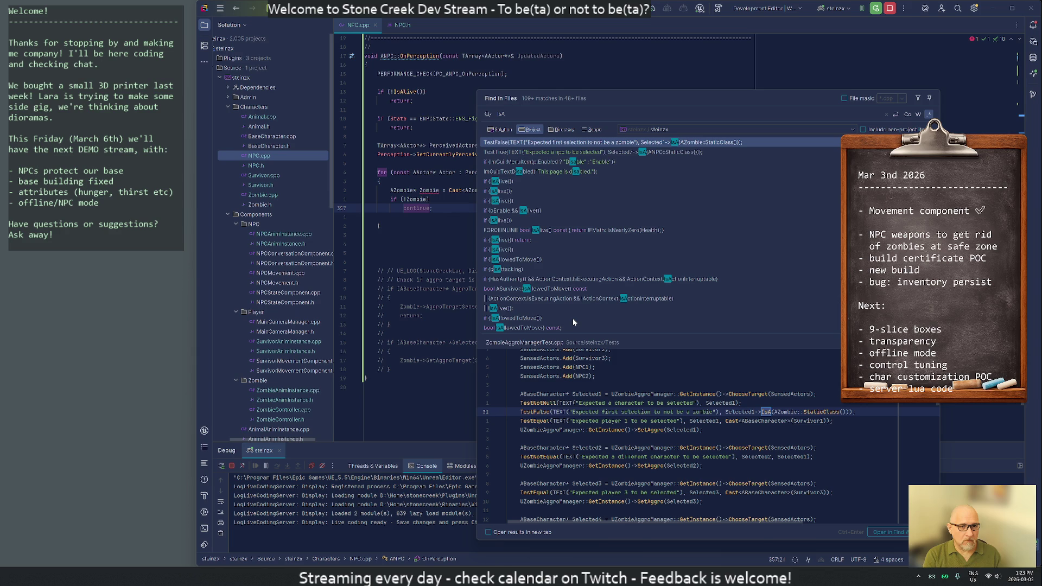
- Close the IsA search and open a new line at the top of the loop for an Actor->IsA check
key("Escape")
key("Up")
key("Up")
key("Up")
key("Return")
type("if (Actor->IsA")
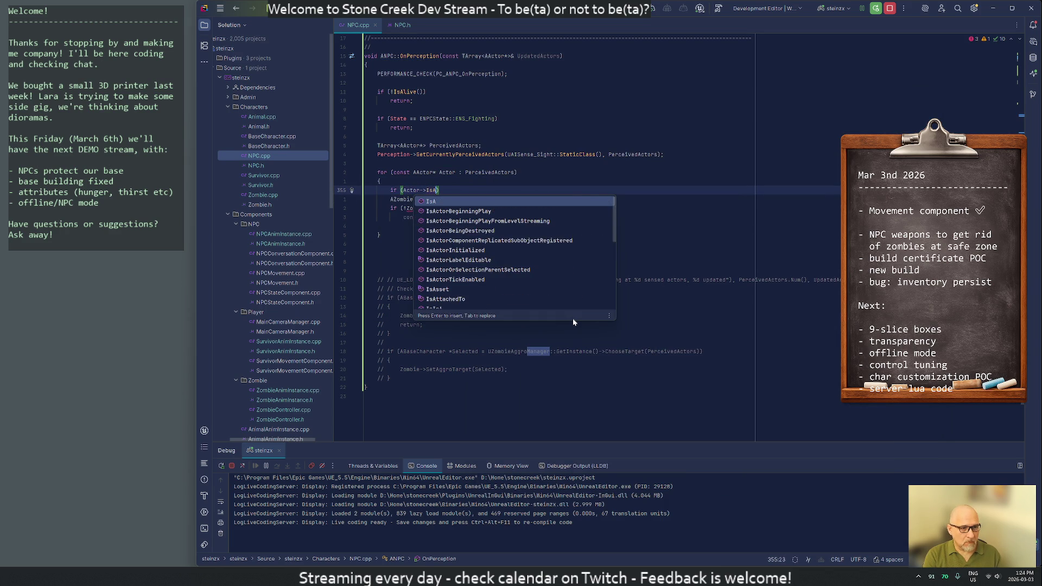
- Complete the IsA(AZombie::StaticClass()) check and delete the cast, null-check and continue lines
key("Return")
type("AZombie")
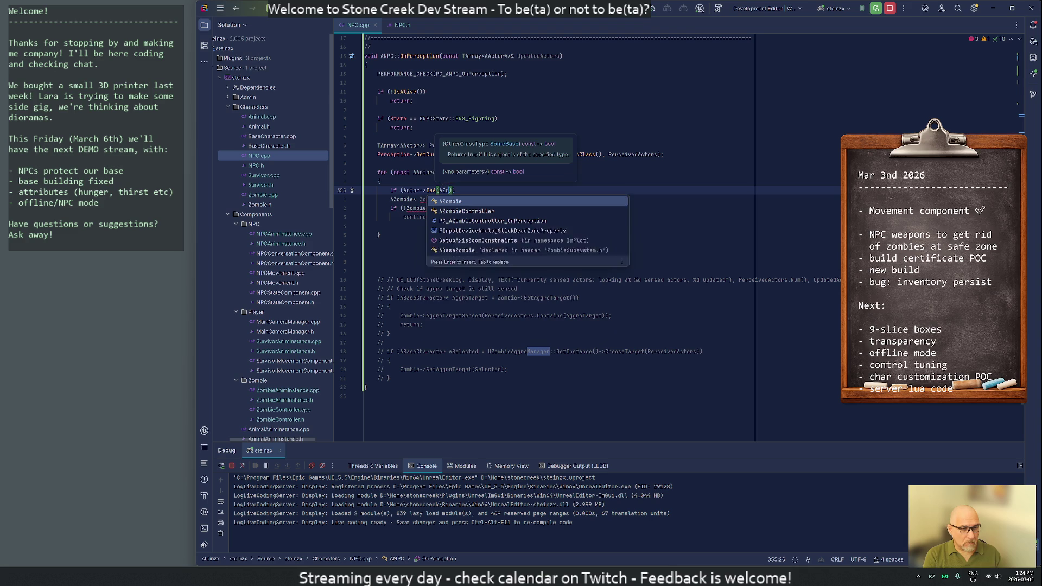
type("::St")
key("Return")
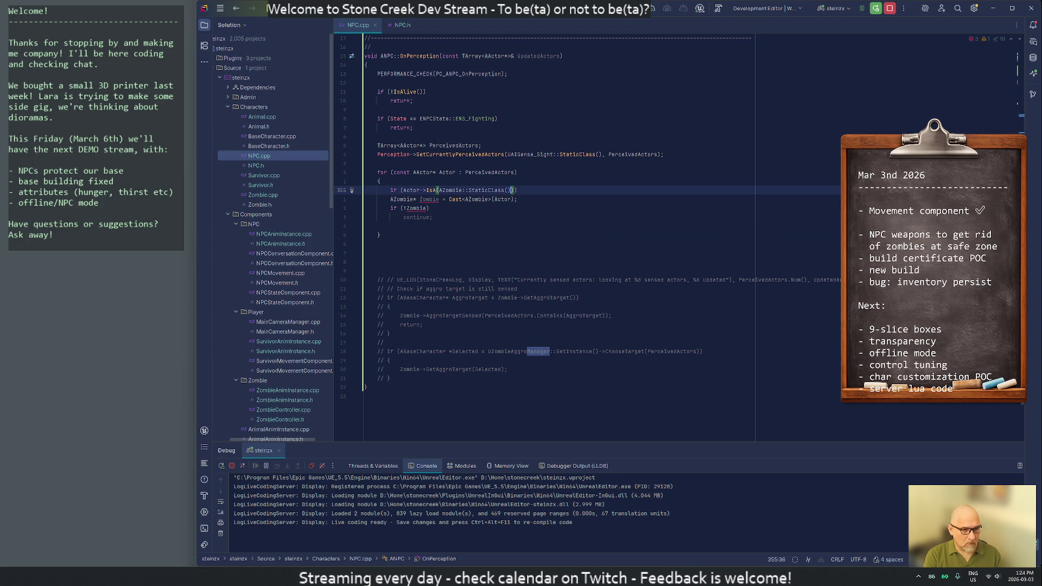
key("Down")
key("ctrl+y")
key("ctrl+y")
key("Down")
key("ctrl+y")
- Give the IsA check a braced body with a blank line above the SetState call
key("End")
key("Return")
type("{")
key("Return")
key("Return")
type("}")
key("Up")
key("Up")
type("SetState(ENPCState::ENS_Fighting);")
key("Home")
key("Return")
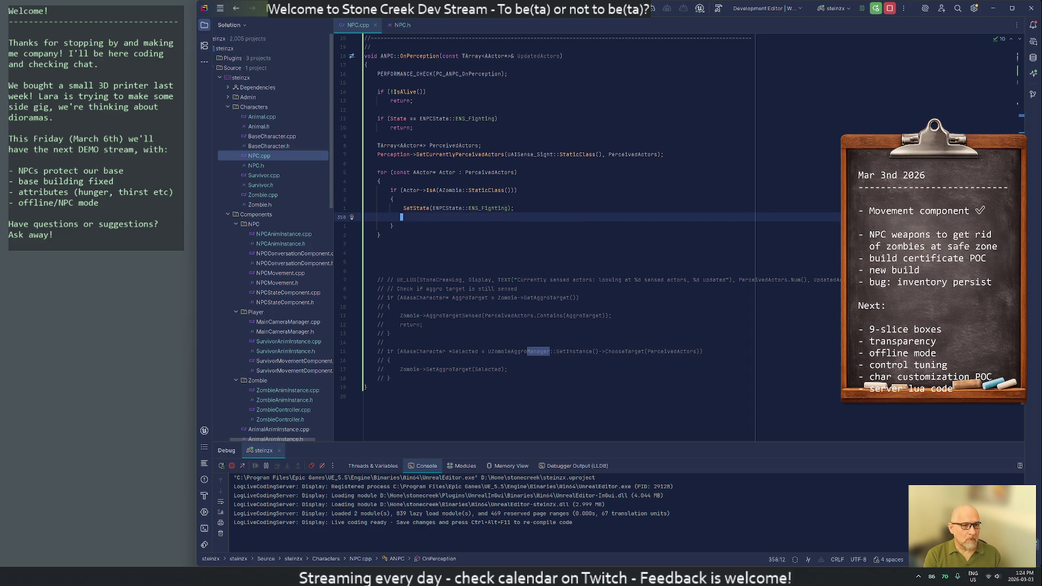
key("Up")
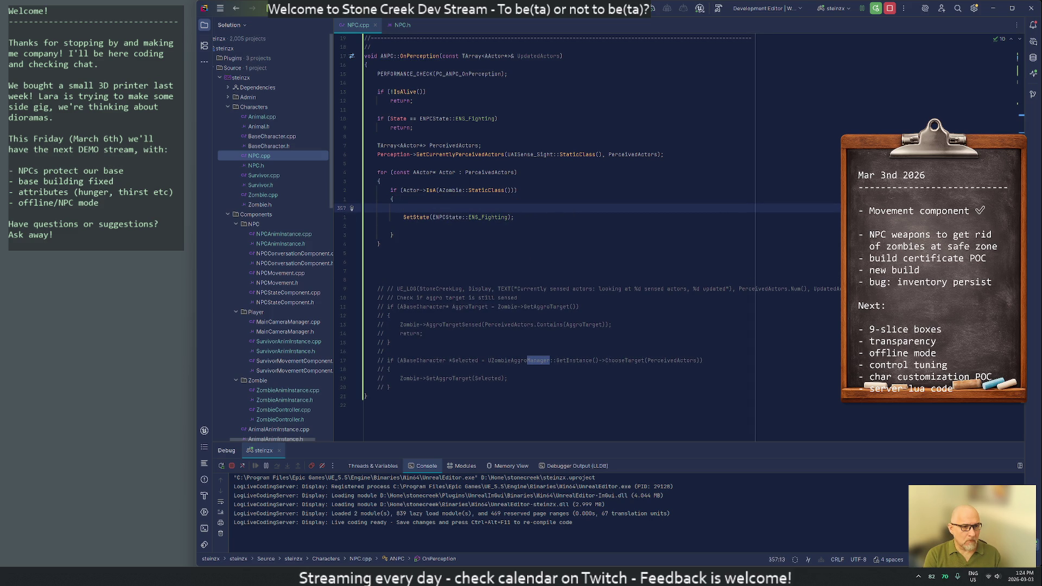
type("Target =")
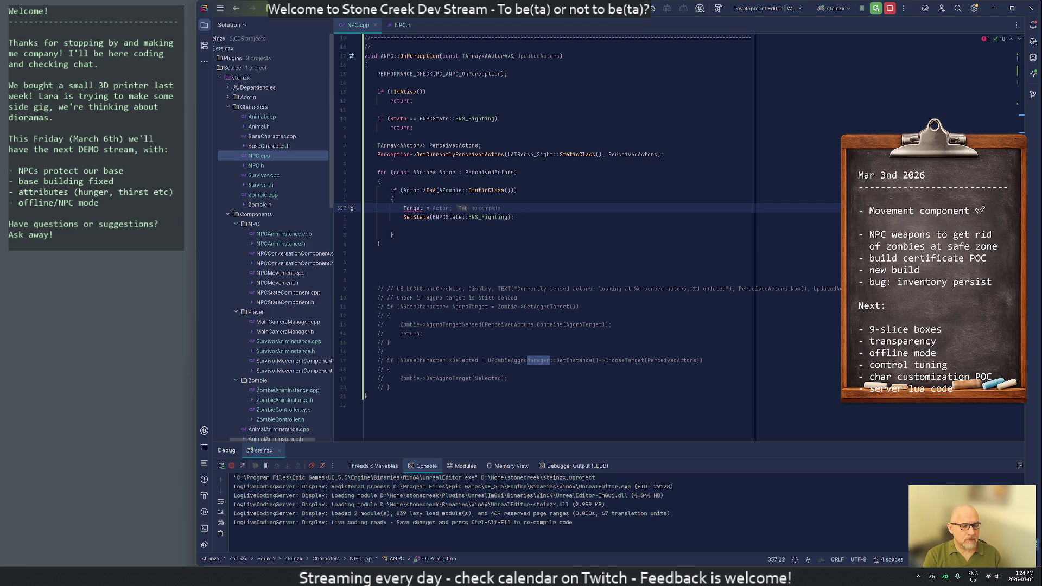
type("Cast")
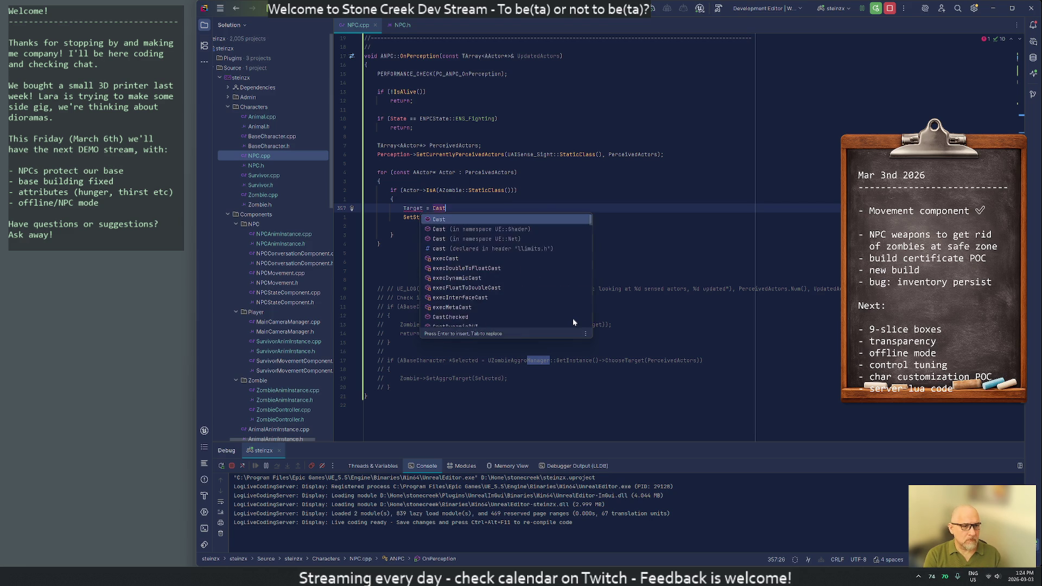
type("<AZombie")
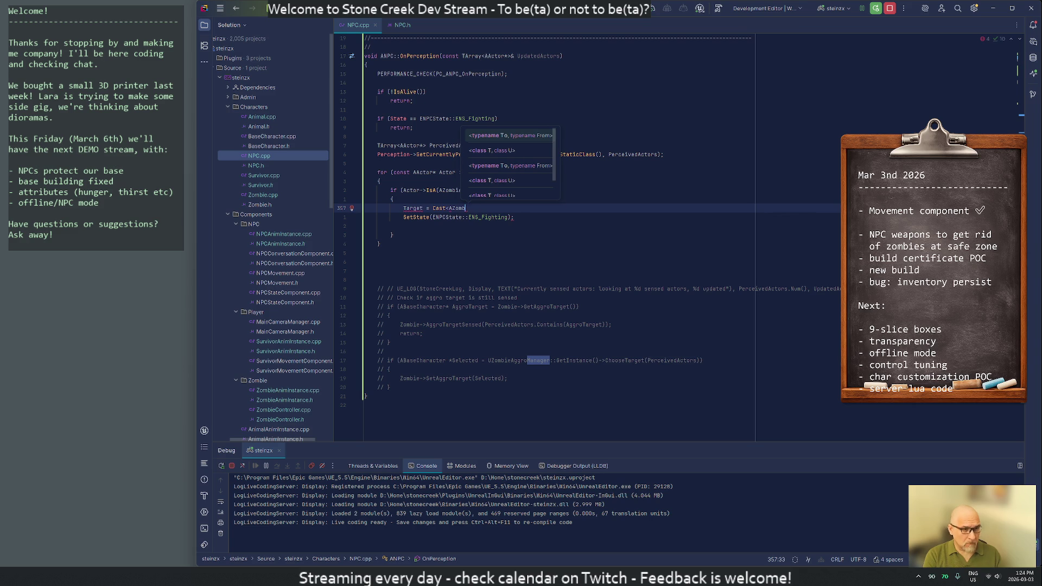
- Assign 'Target = Cast<AZombie>(Actor);' and use the create-field fix to declare Target in NPC.h
key("Return")
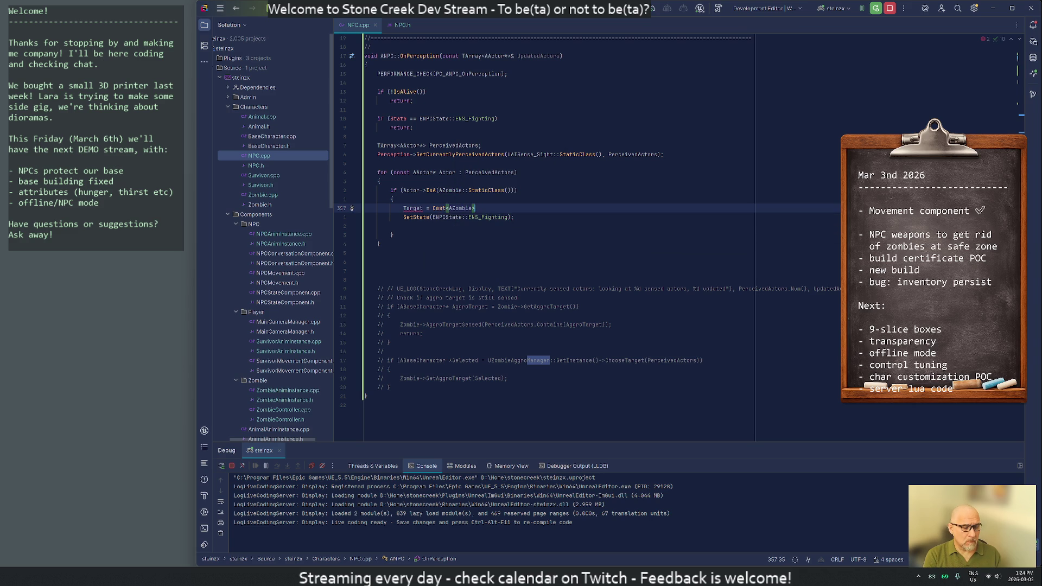
type("Actor")
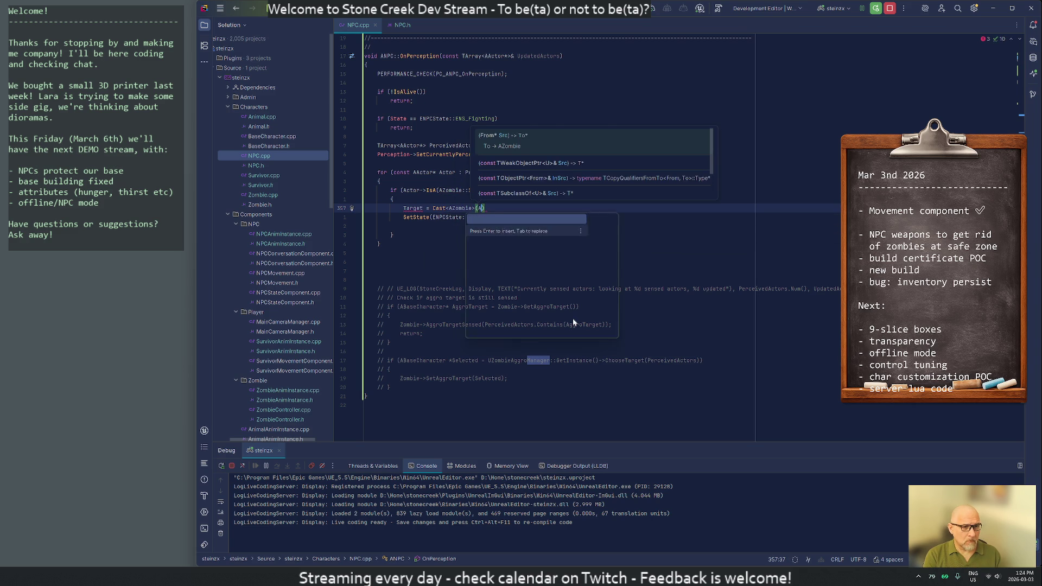
type(");")
key("Left")
key("Left")
key("Left")
key("Left")
key("Left")
key("Left")
key("Left")
key("Left")
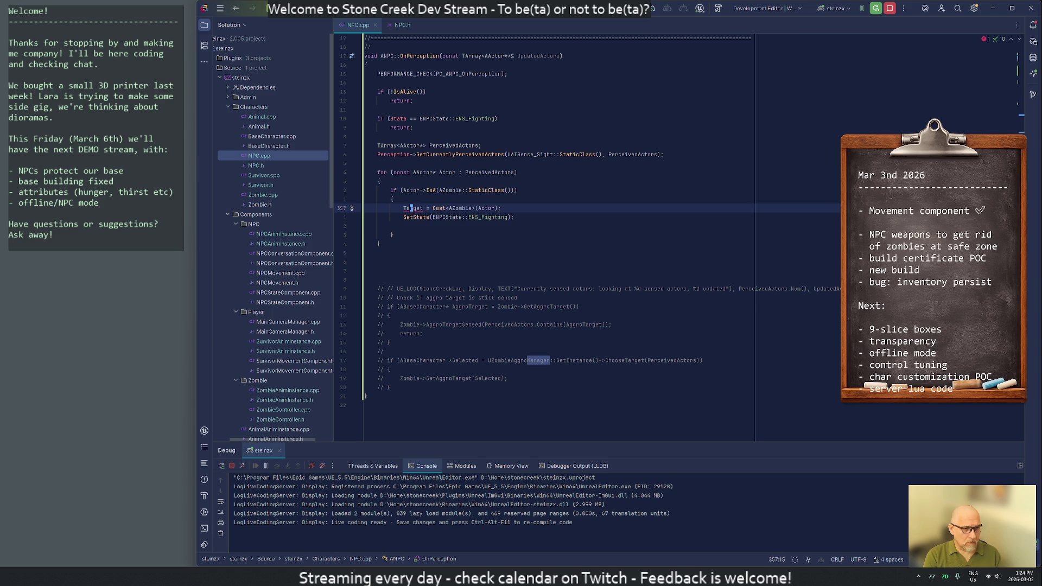
key("alt+Return")
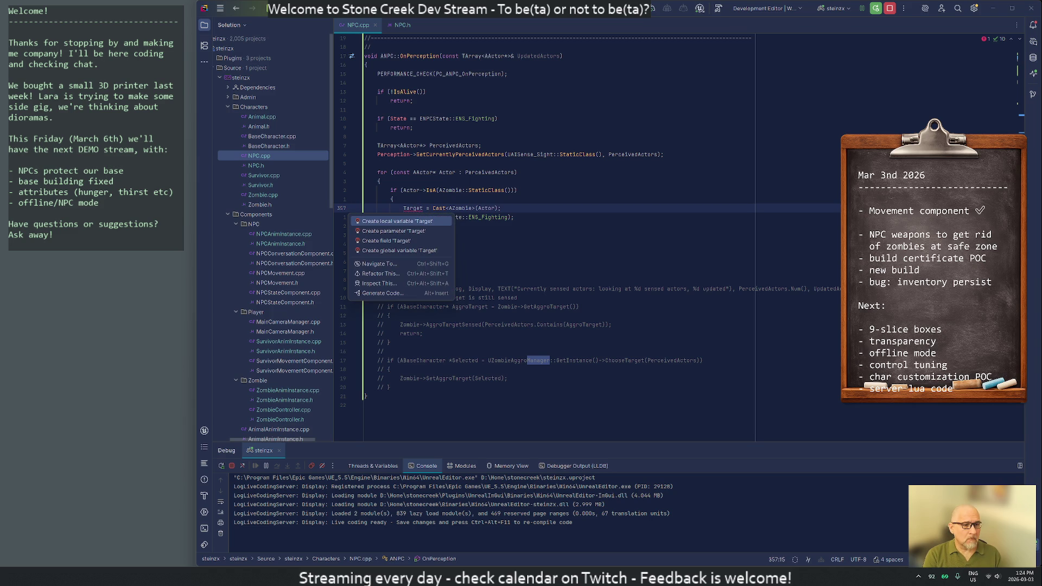
key("Down")
key("Down")
key("Return")
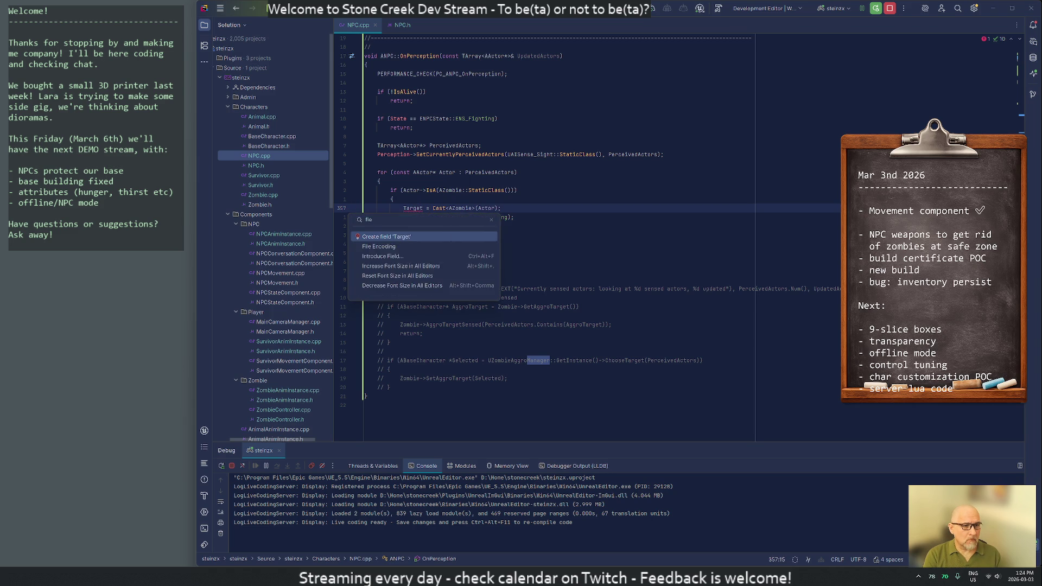
key("Return")
key("ctrl+alt+Return")
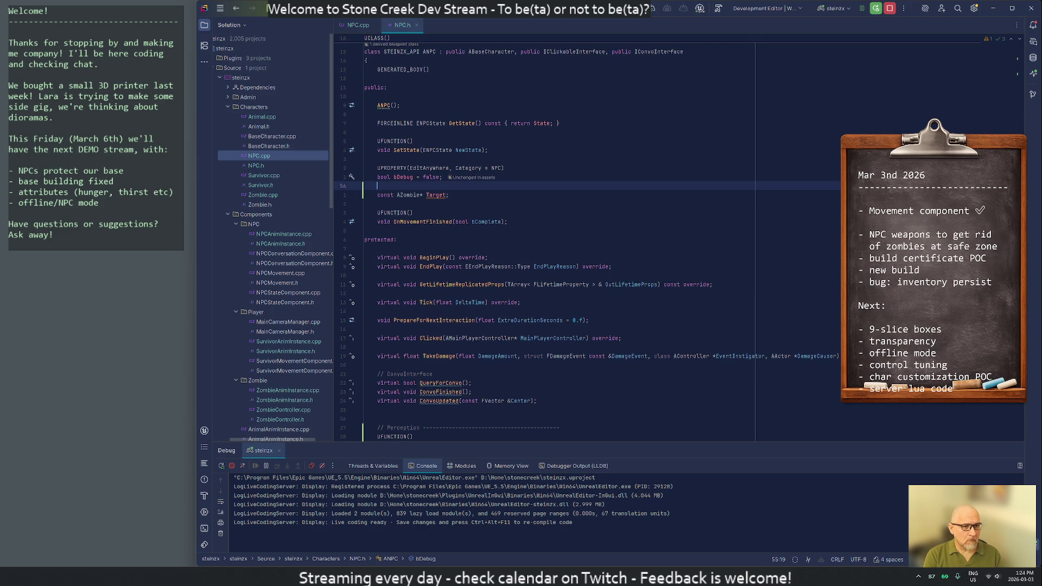
- Drop const from Target, add a UPROPERTY() line, and cut the declaration from its generated spot
key("Down")
key("Delete")
key("Delete")
key("Delete")
type("A")
key("ctrl+Right")
key("ctrl+Right")
type("=")
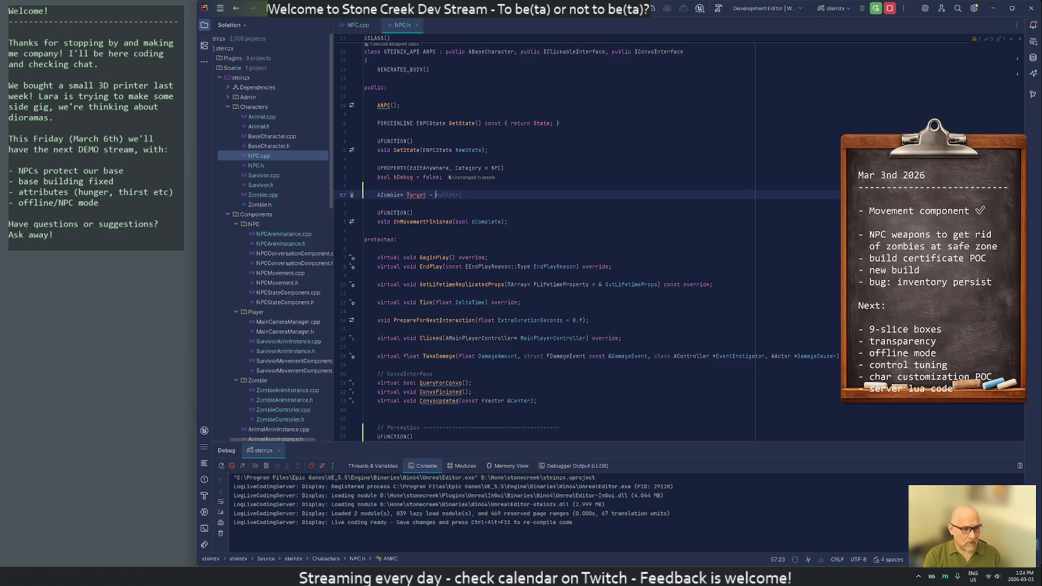
key("ctrl+alt+Return")
type("UPR")
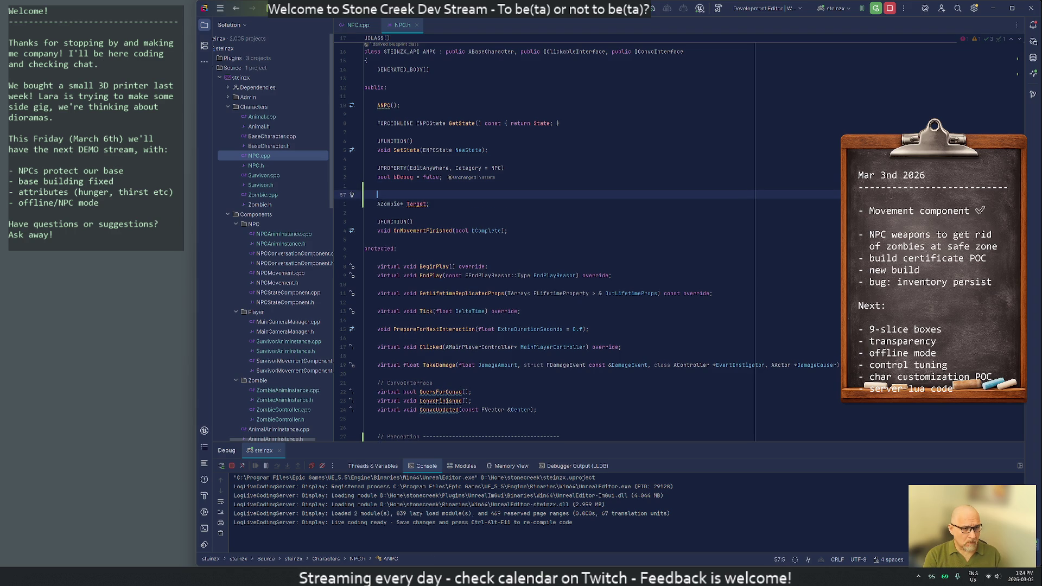
key("Return")
key("Up")
key("shift+Down")
key("shift+Down")
key("shift+Down")
key("Delete")
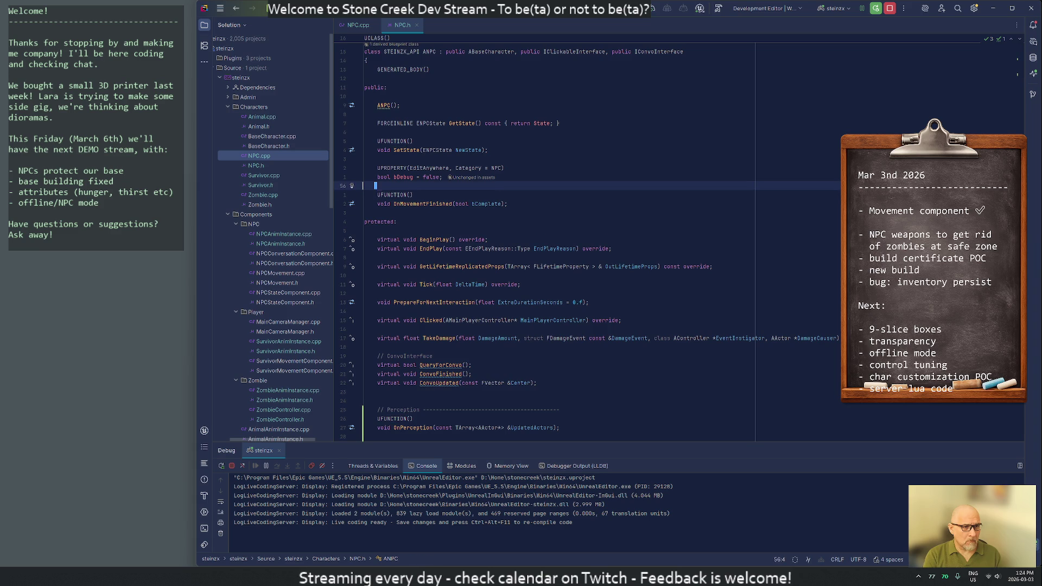
- Paste the UPROPERTY AZombie* Target below NPCMovement in the private section and switch back to NPC.cpp
key("ctrl+End")
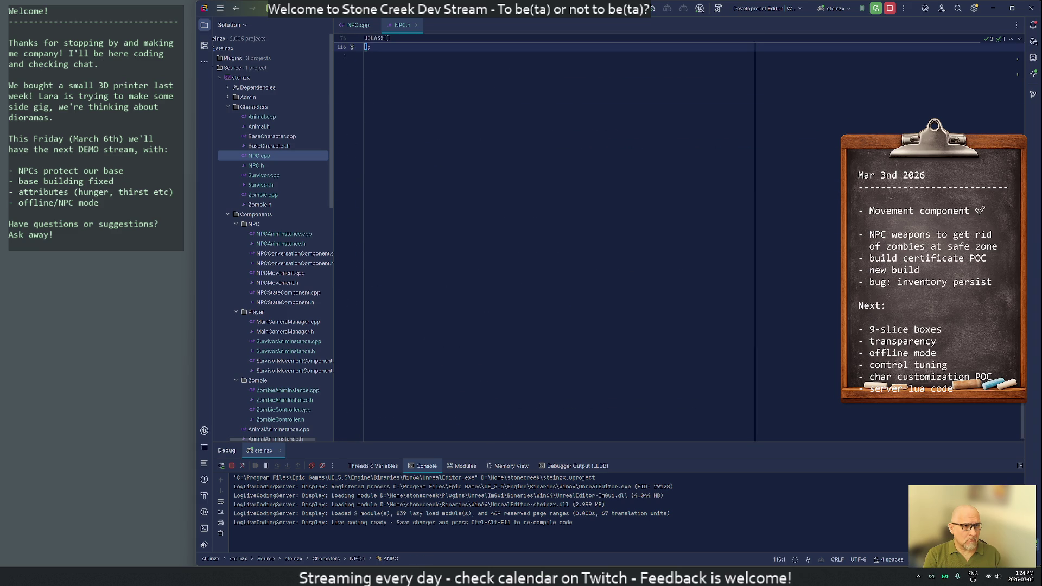
key("Up")
key("Up")
key("Down")
type("UPROPERTY() AZombie* Target;")
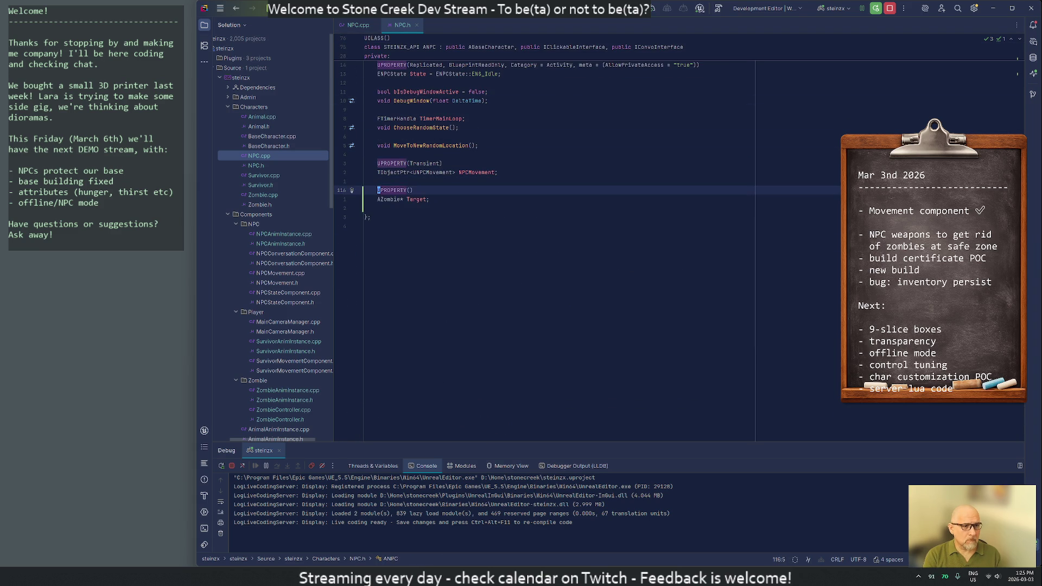
key("Up")
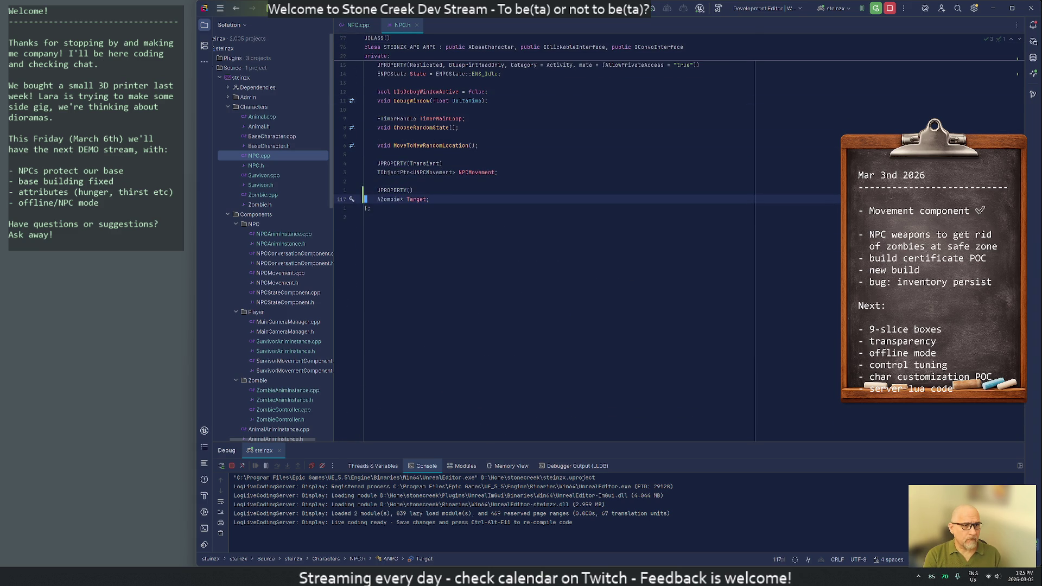
key("ctrl+Tab")
key("Down")
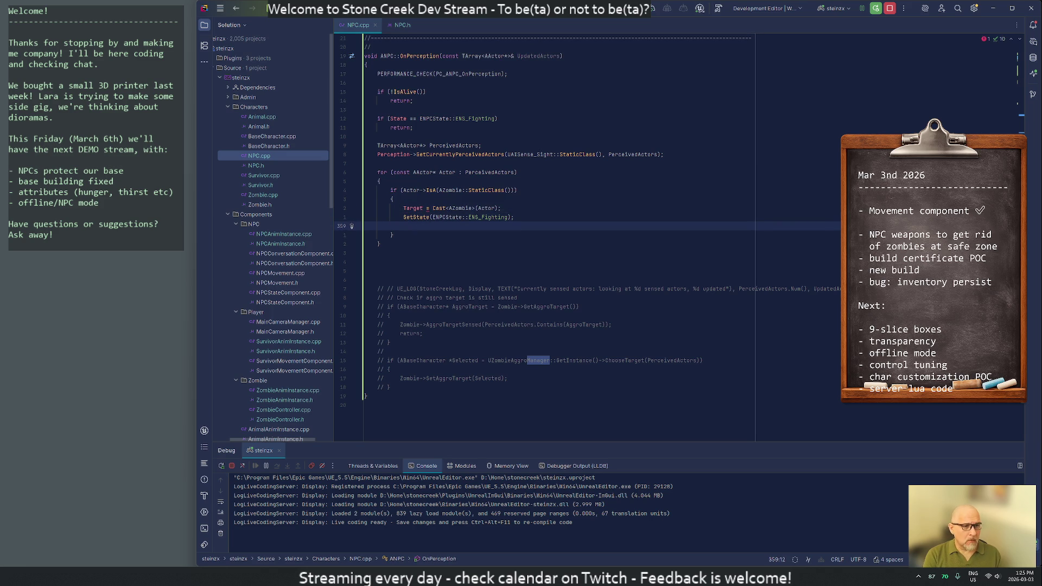
- Drop const from the loop variable and delete the stray blank lines around the perception loop
key("ctrl+y")
key("Up")
key("Up")
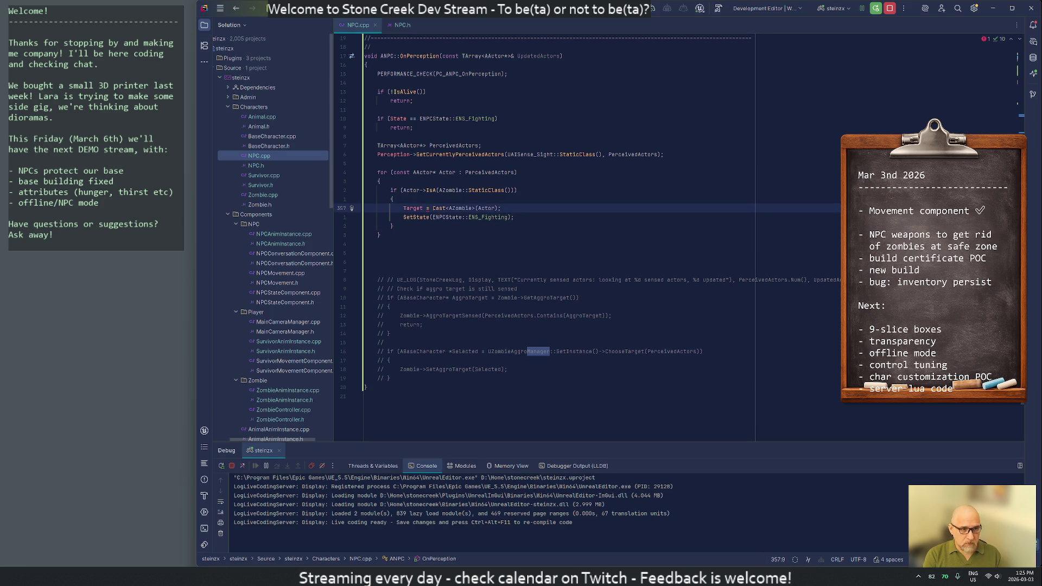
key("Up")
key("Up")
key("Up")
key("Up")
key("ctrl+Delete")
key("Down")
key("Down")
key("Down")
key("Down")
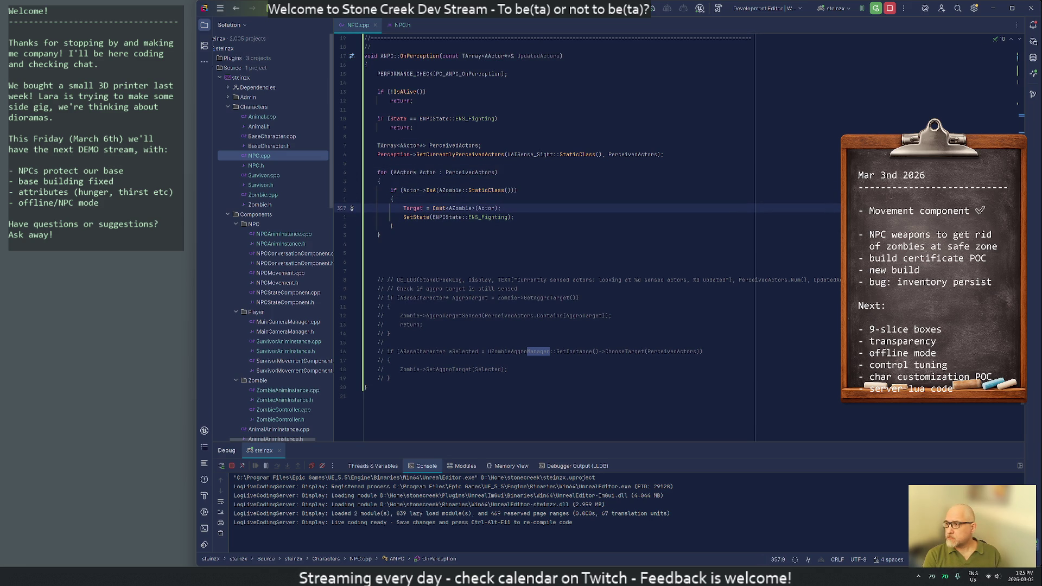
key("Down")
key("Down")
key("Down")
key("Down")
key("ctrl+y")
key("ctrl+y")
key("ctrl+y")
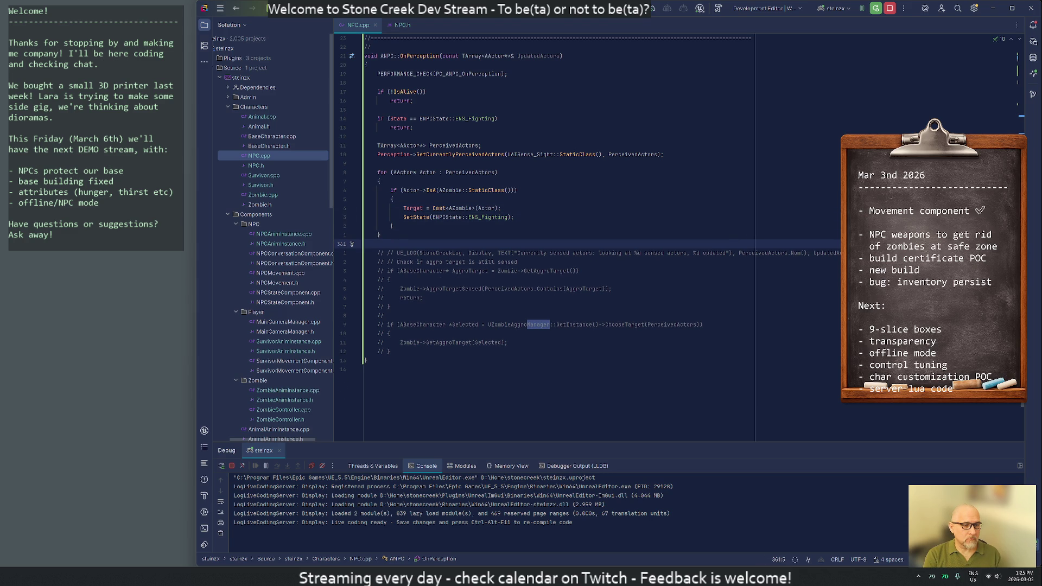
- Navigate to the ANPC::SetState definition
key("Up")
key("Up")
key("Up")
key("Home")
key("ctrl+b")
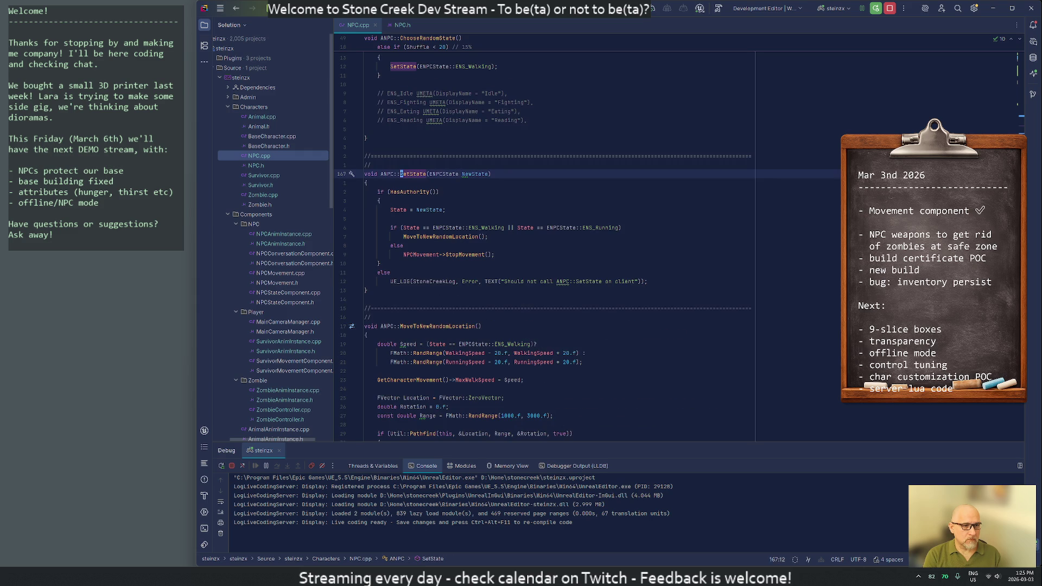
- Turn SetState's else line into an else-if comparing State against ENPCState::ENS_Fighting
key("Down")
key("Down")
key("Down")
key("Down")
key("Down")
key("Down")
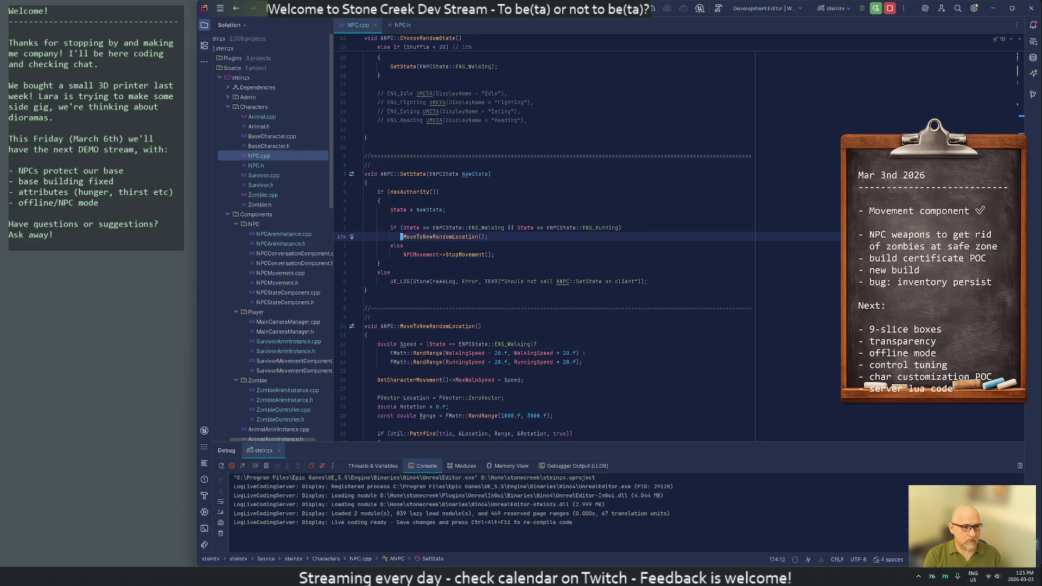
key("Down")
type("if")
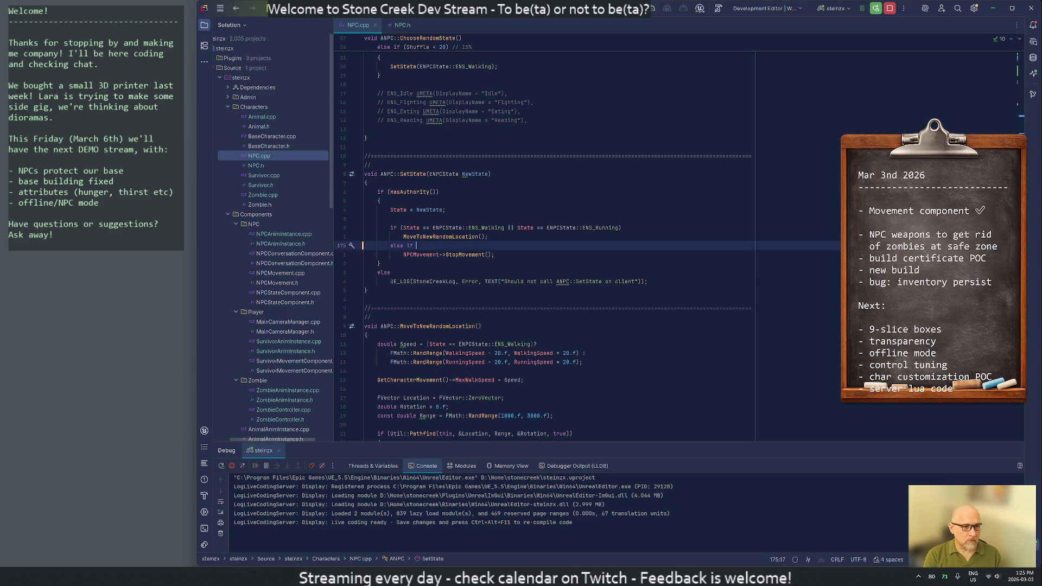
type("St")
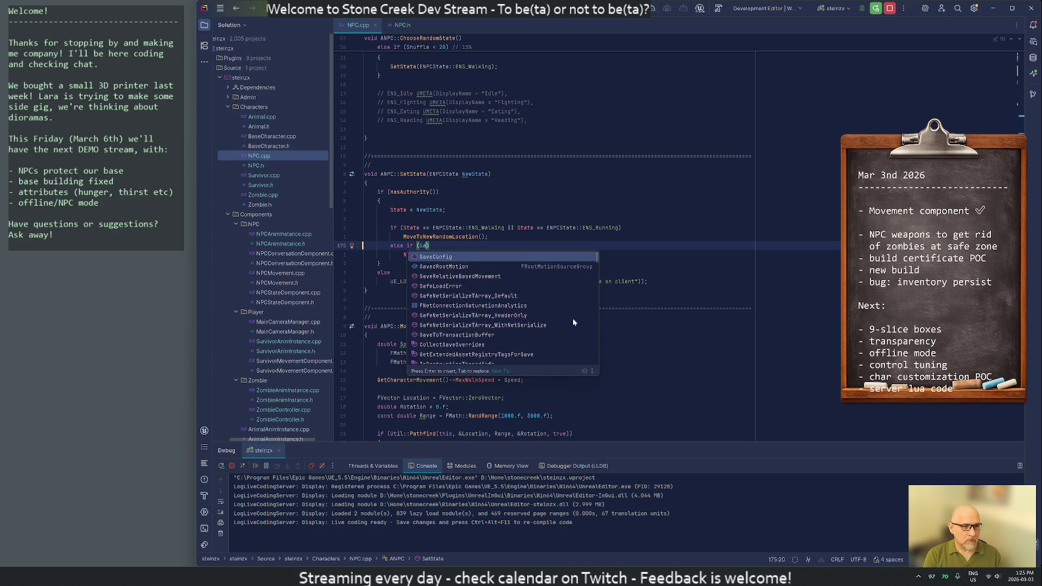
key("Return")
type("=")
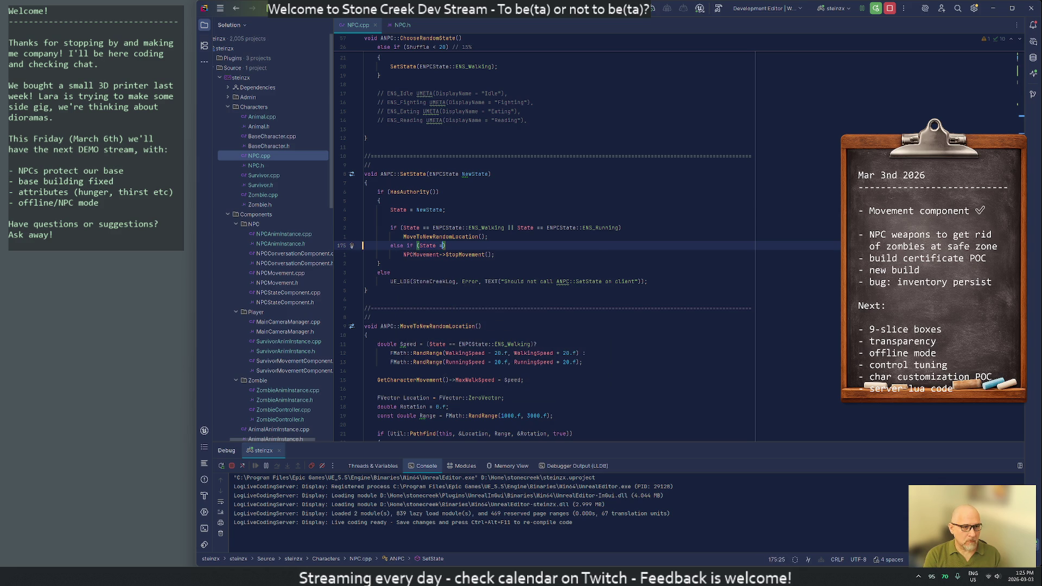
type("ENPCState::")
key("Return")
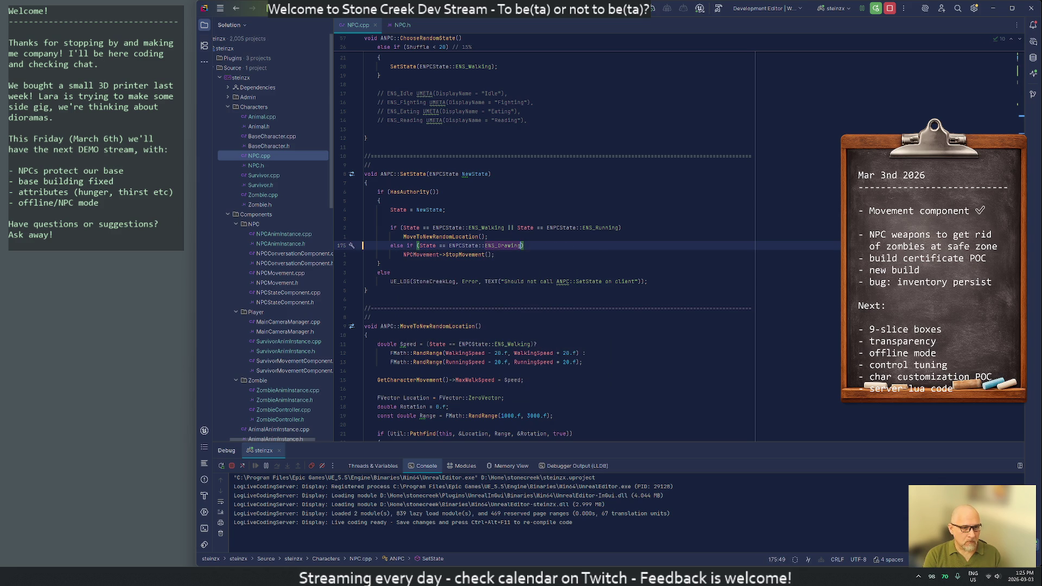
key("ctrl+Delete")
type("_Fish")
type("g")
key("Return")
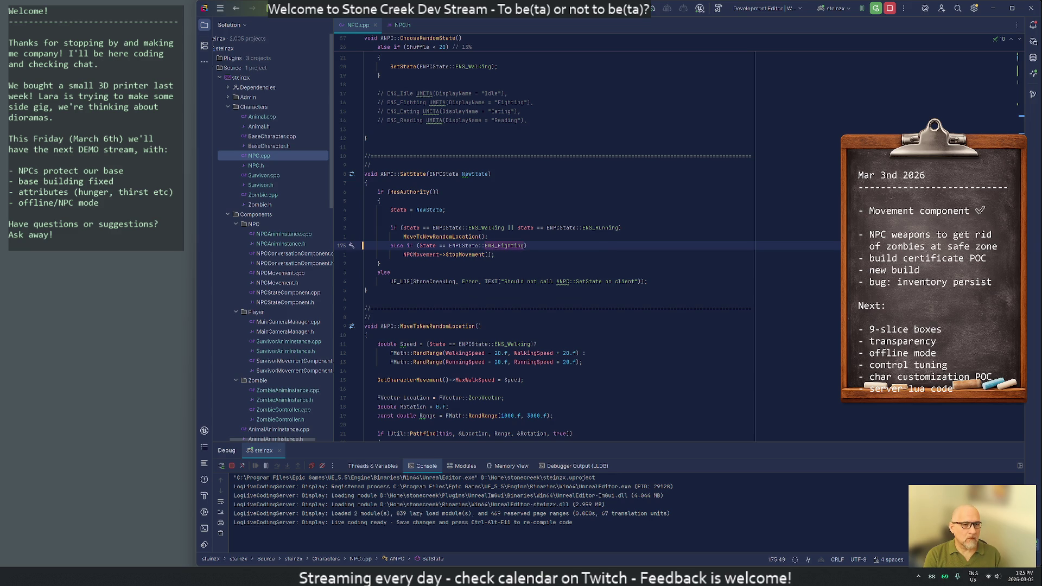
- Wrap the fighting branch's StopMovement call in a brace block without extra blank lines
key("Return")
key("Down")
key("End")
key("Return")
key("Return")
type("}")
key("Up")
key("ctrl+y")
key("Down")
key("Down")
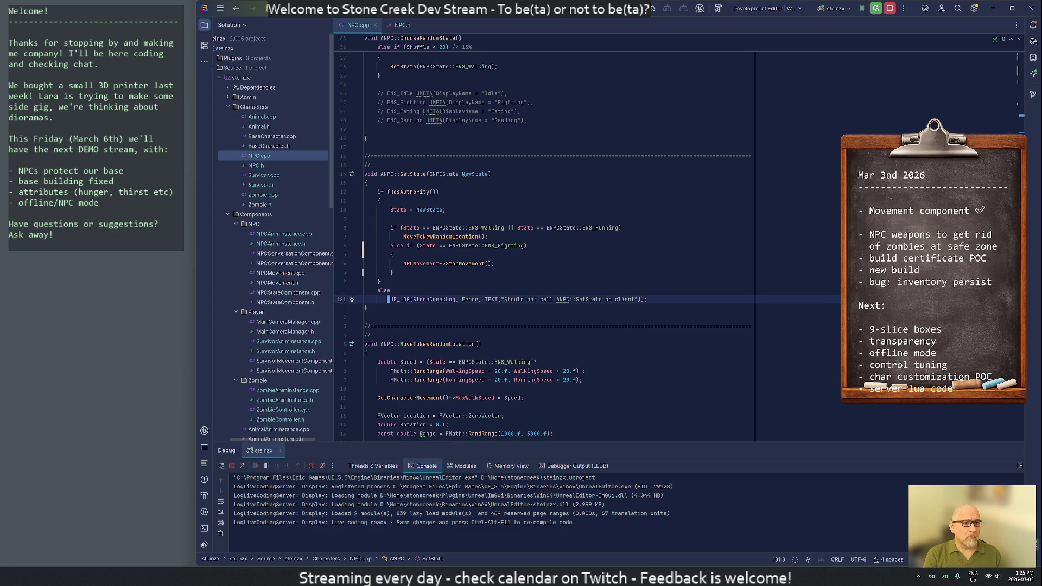
- Review NPC.cpp down to the Equip bow debug code and OnPerception, then return to SetState
key("Page_Down")
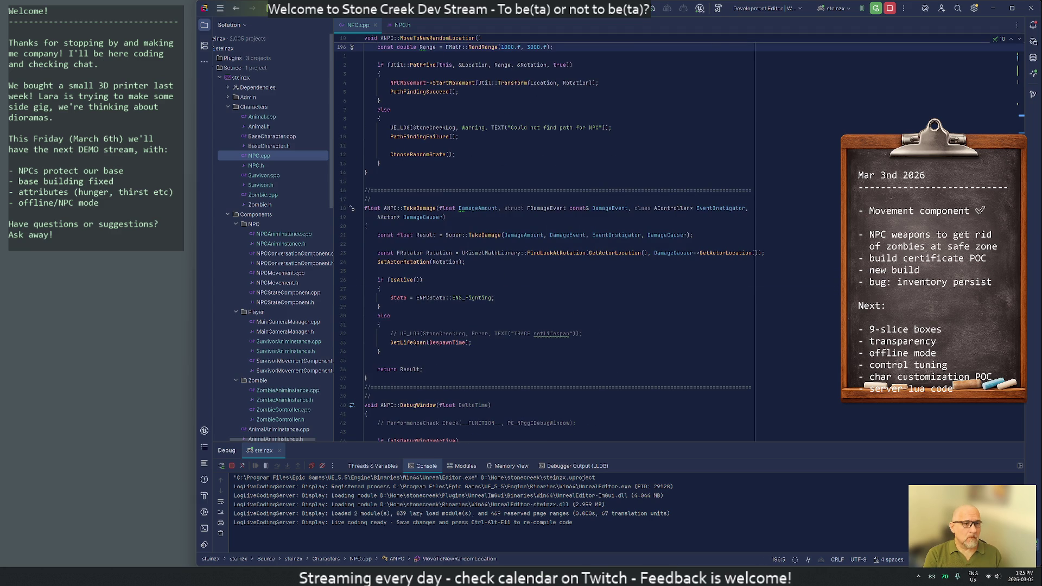
key("Page_Down")
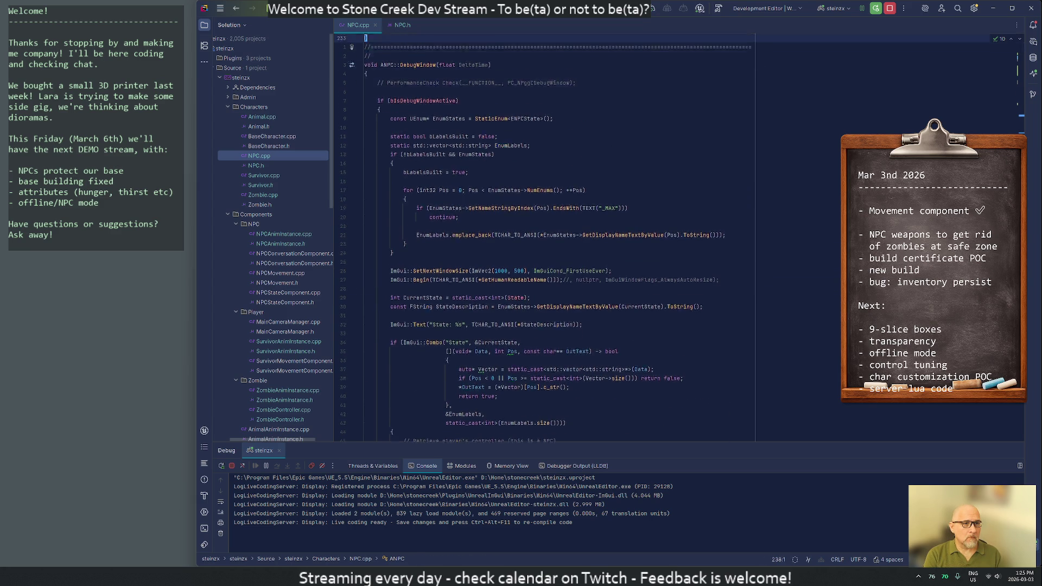
key("Page_Down")
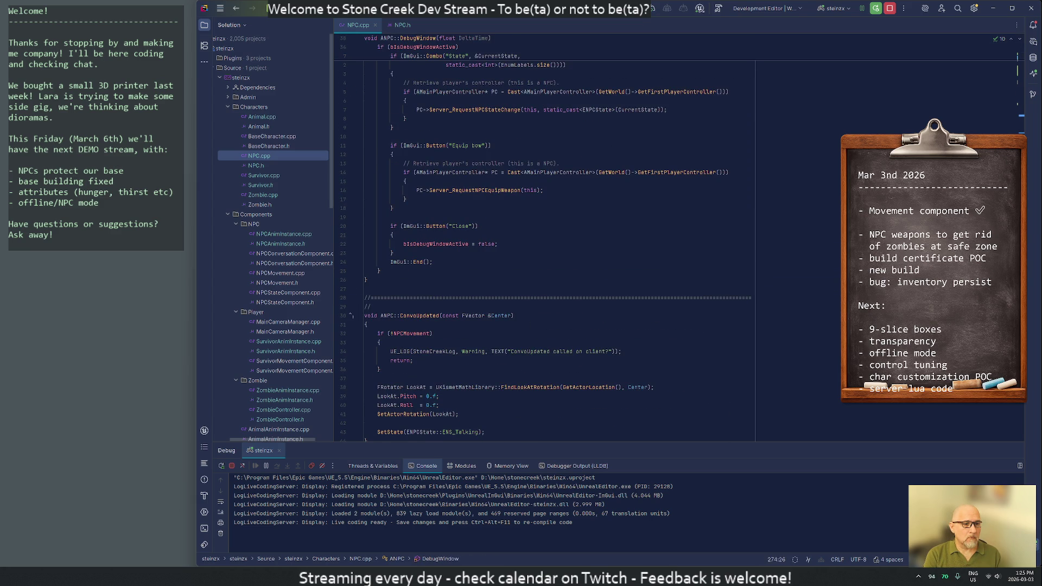
key("Page_Down")
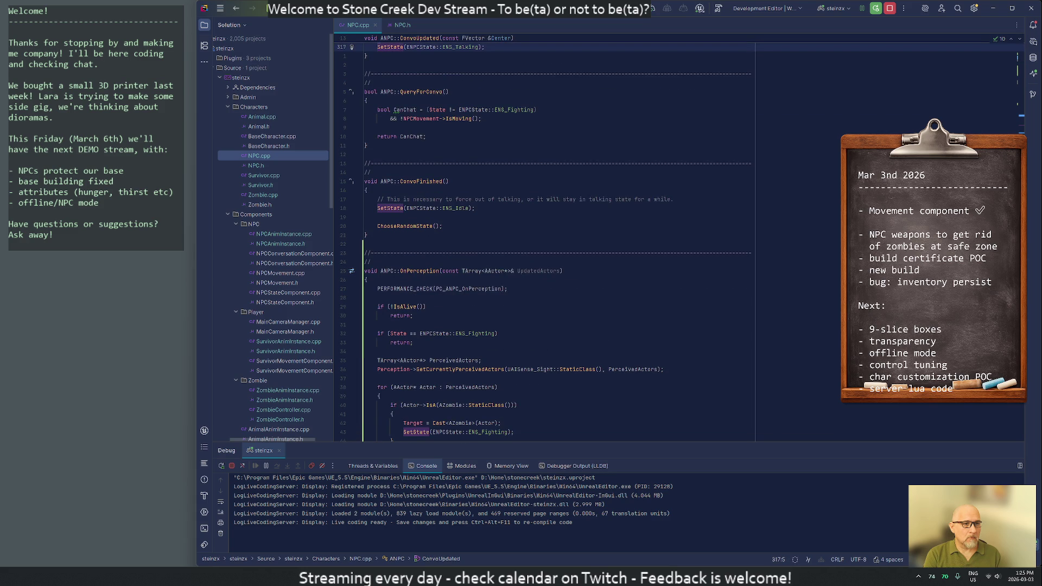
key("Down")
key("Down")
key("Down")
key("Down")
key("Up")
scroll(542, 244, "up", 8)
key("Page_Up")
key("Page_Up")
key("Page_Up")
key("Up")
key("Up")
key("Up")
key("Up")
key("Up")
key("Up")
key("Up")
key("Up")
key("Up")
key("Up")
key("Up")
key("Up")
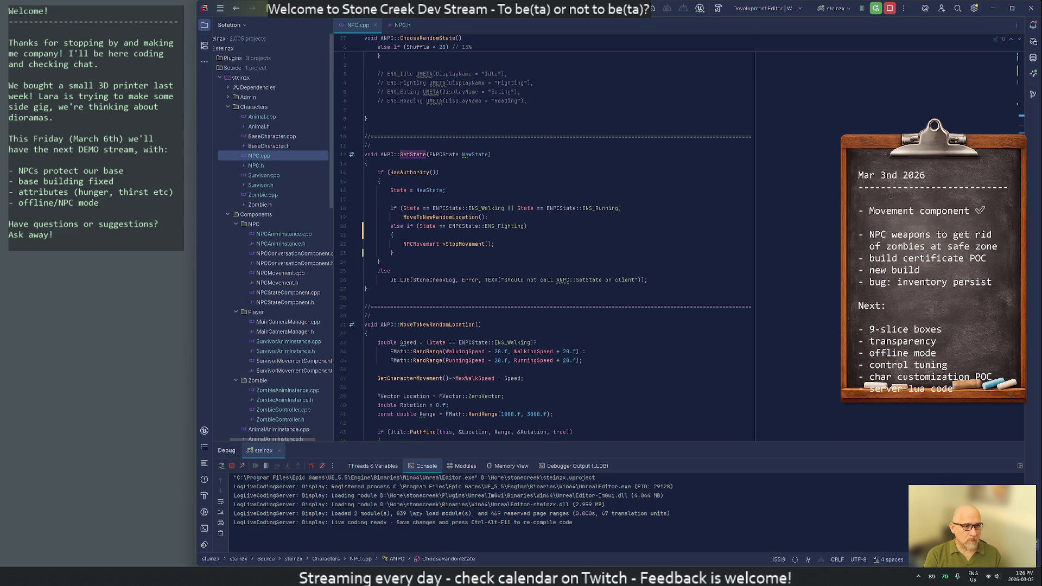
- Add an EquipWeapon() call right after StopMovement and start a project-wide text search
key("Down")
key("Down")
key("Down")
key("Down")
key("Down")
key("Down")
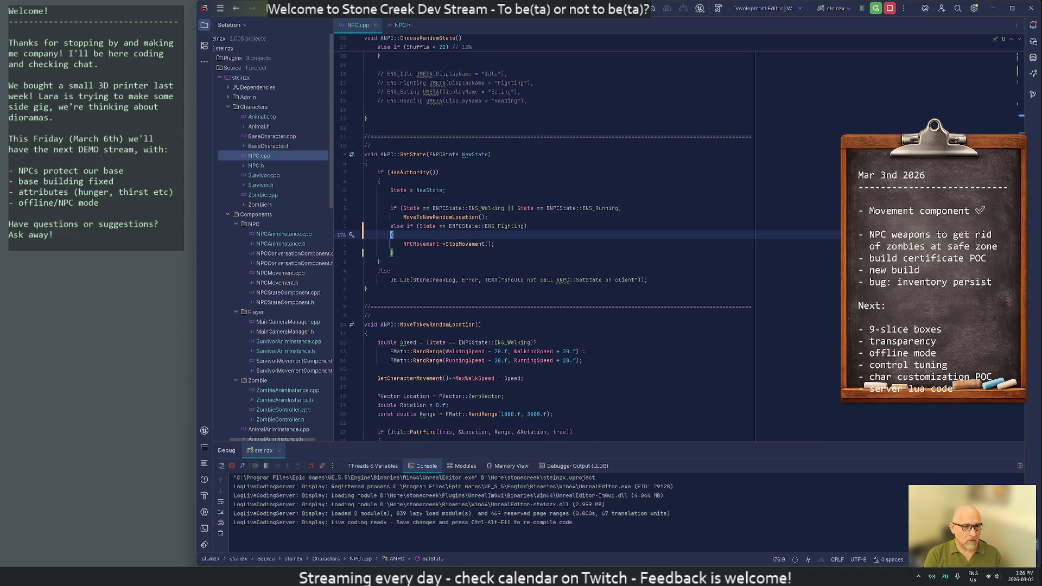
key("Down")
key("End")
key("Return")
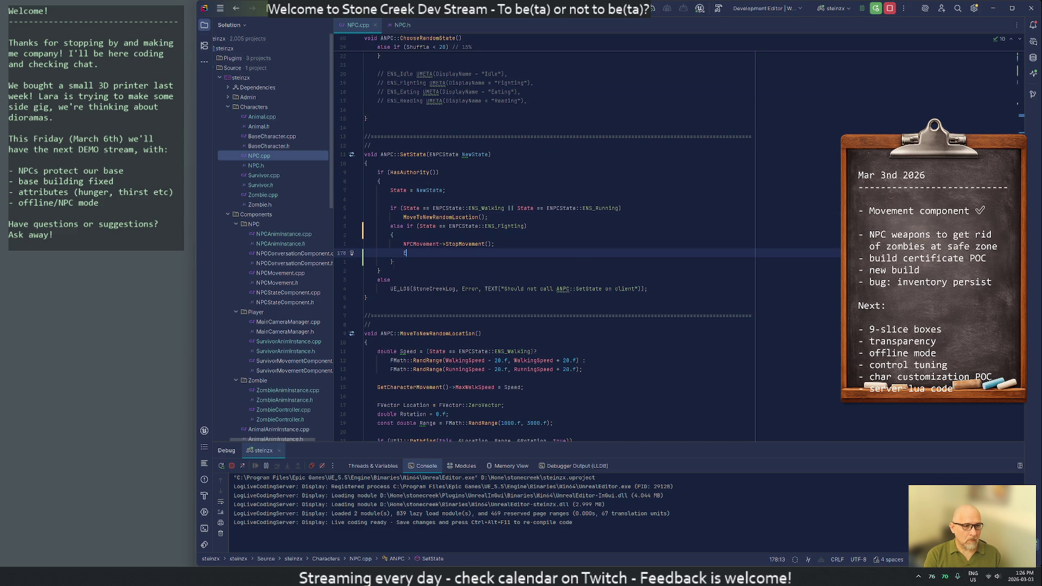
type("Equip")
key("Return")
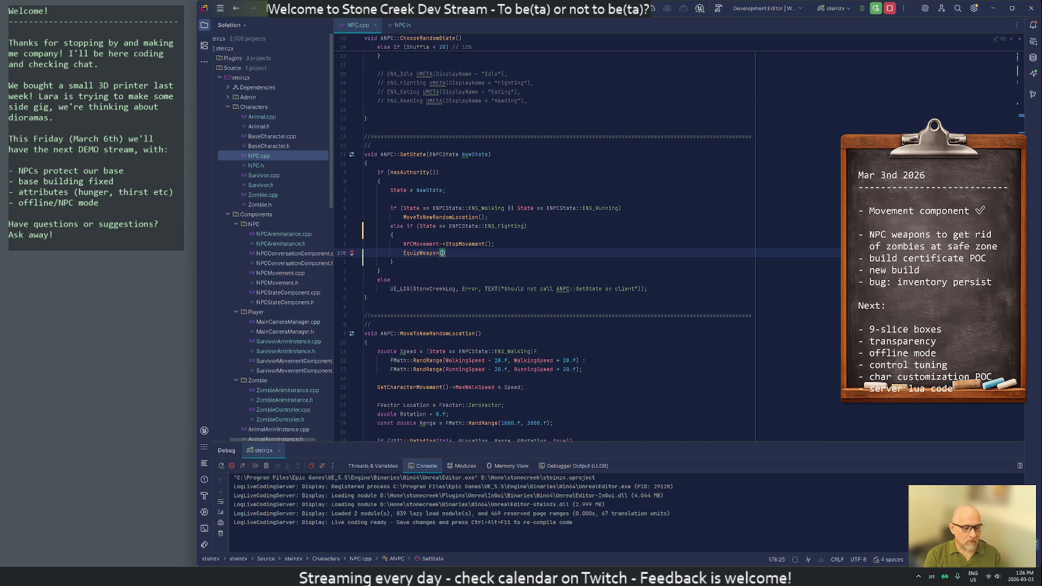
key("ctrl+shift+f")
type("Equip")
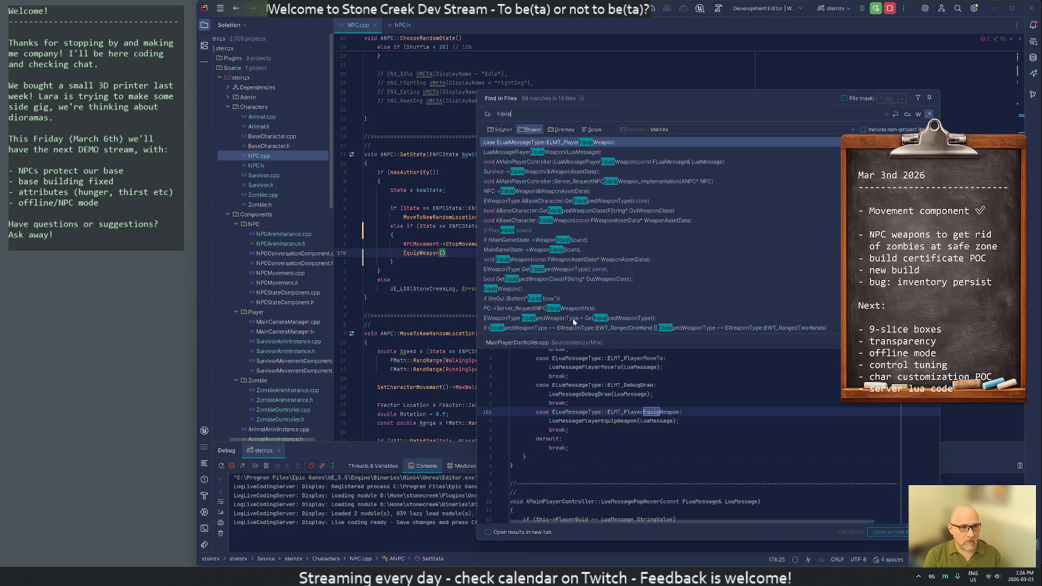
type("Weapon")
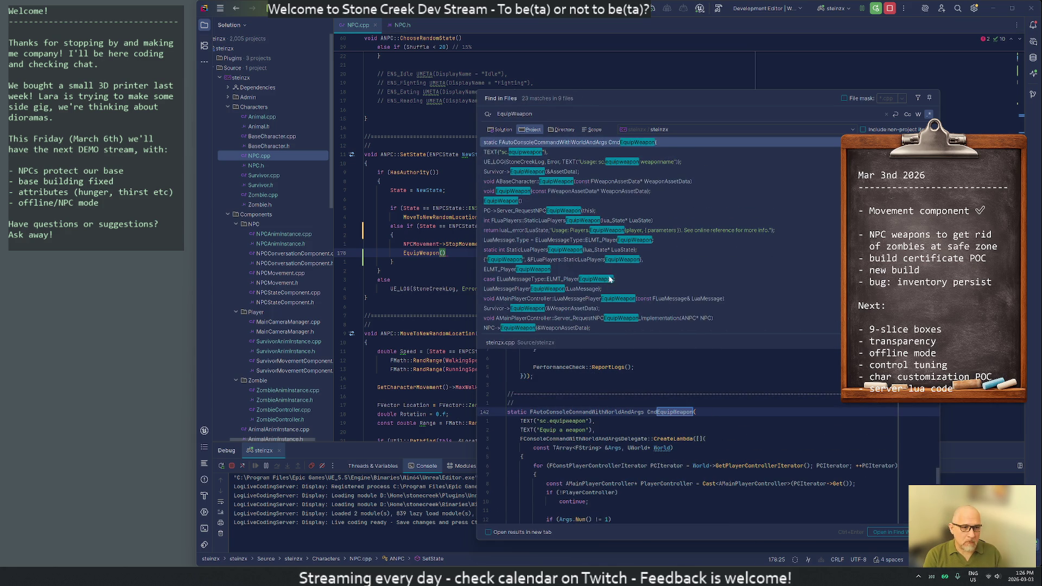
scroll(641, 290, "down", 1)
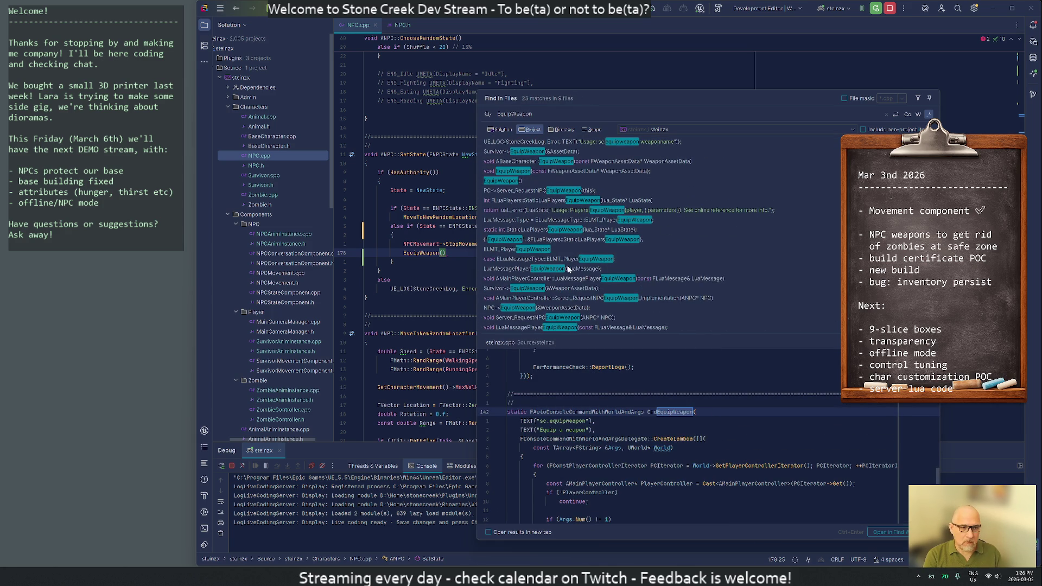
- Jump from the EquipWeapon search results to the Server_RequestNPCEquipWeapon declaration in MainPlayerController.h
double_click(585, 317)
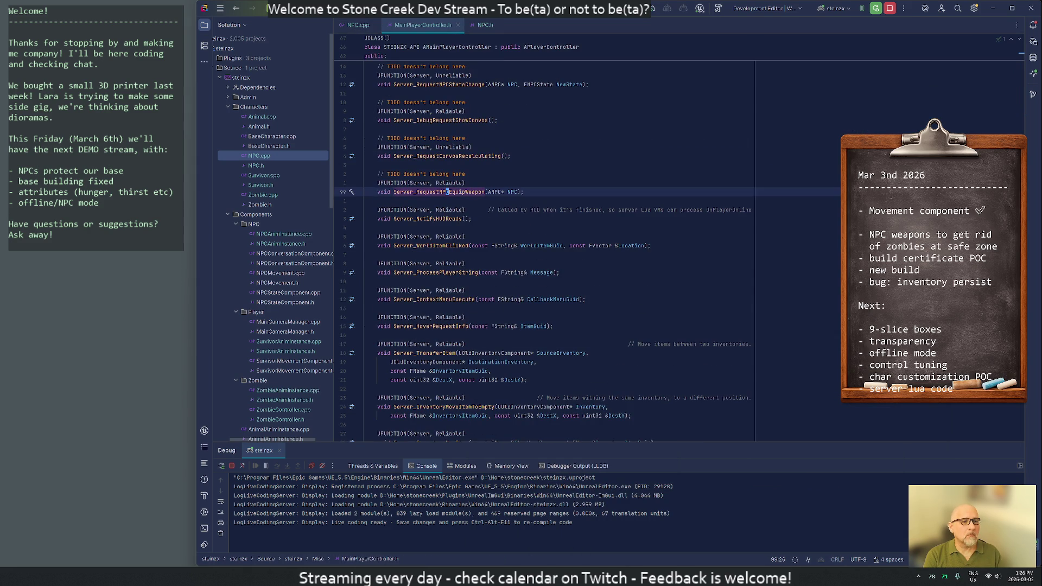
- Select the three-line Server_RequestNPCEquipWeapon UFUNCTION declaration, then switch over to Unreal Editor
key("Up")
key("Up")
key("Home")
key("shift+Down")
key("shift+Down")
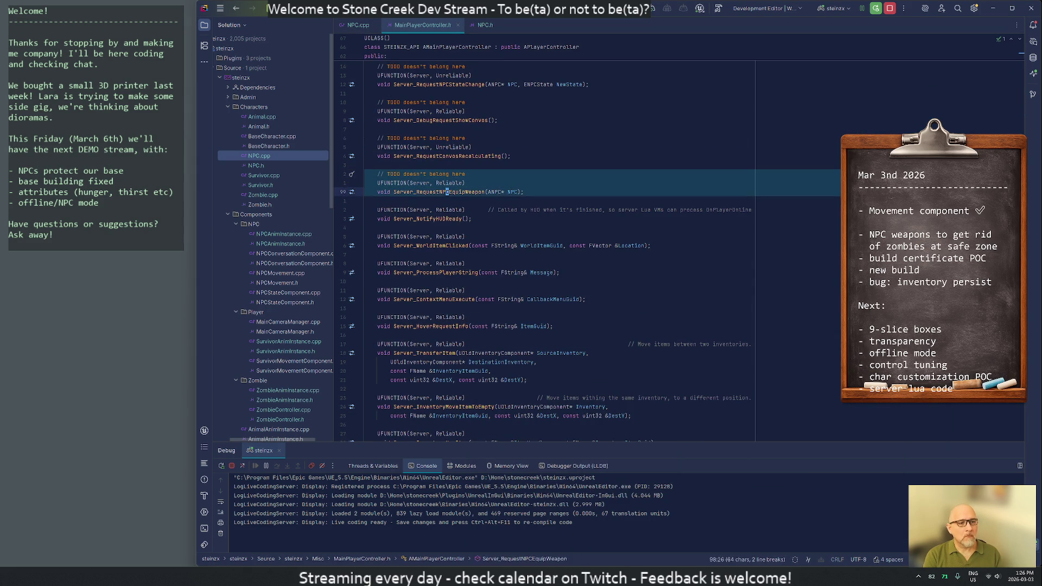
key("shift+Down")
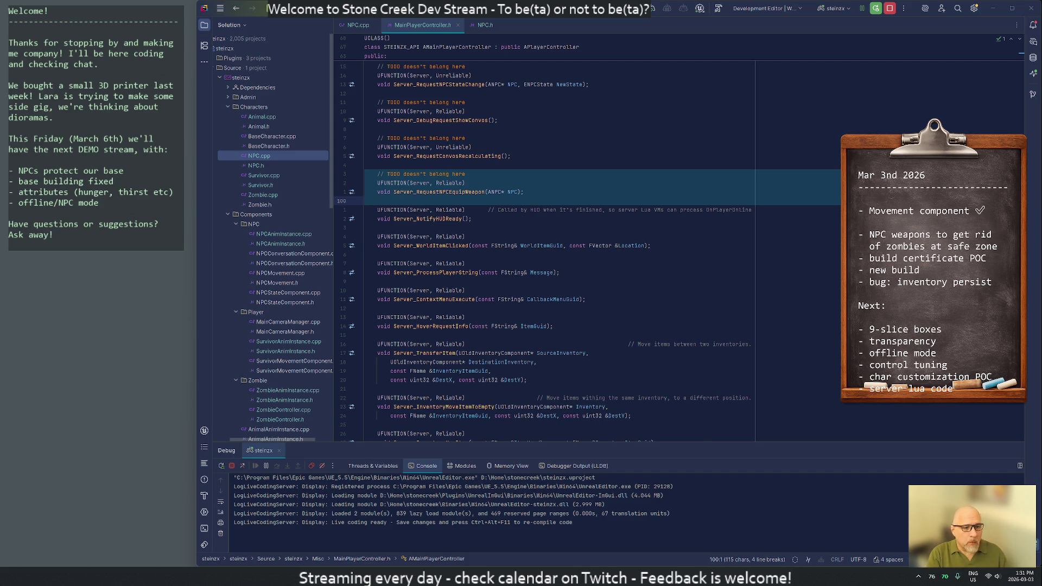
key("alt+Tab")
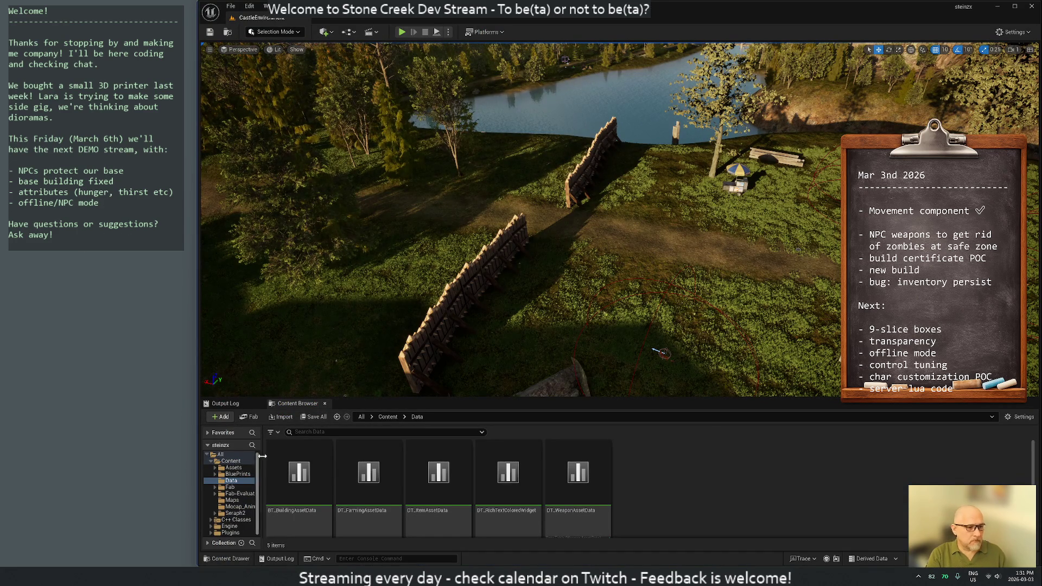
- Browse into BluePrints/NPC with smaller thumbnails and load the ABP_NPC animation blueprint
left_click(237, 474)
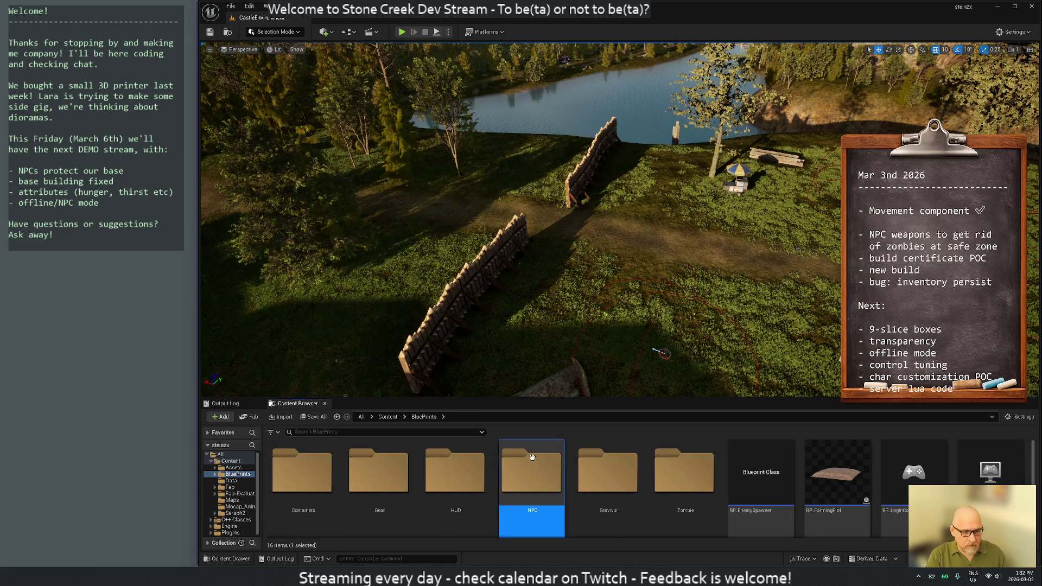
double_click(533, 472)
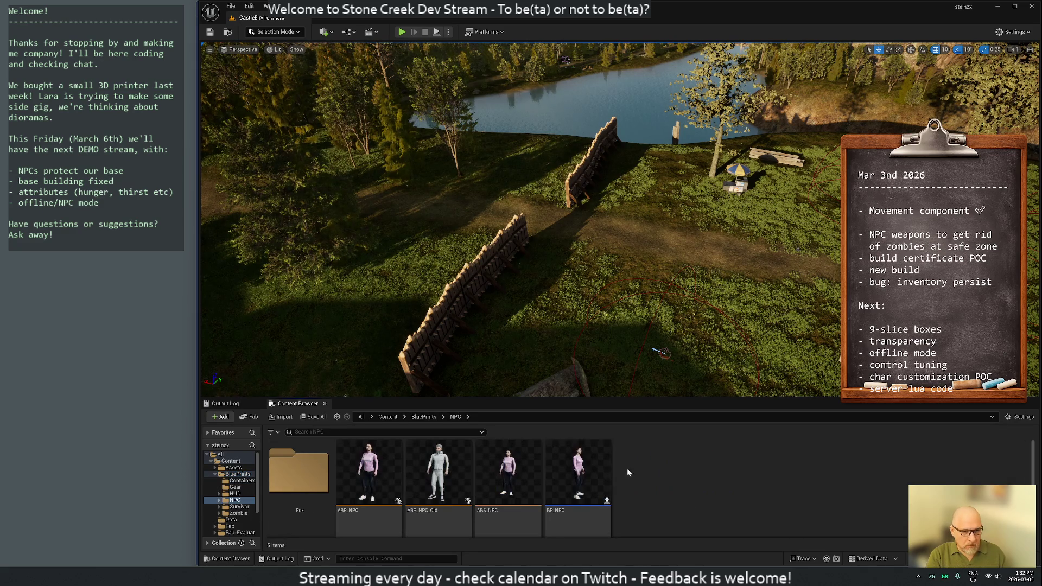
left_click(1019, 416)
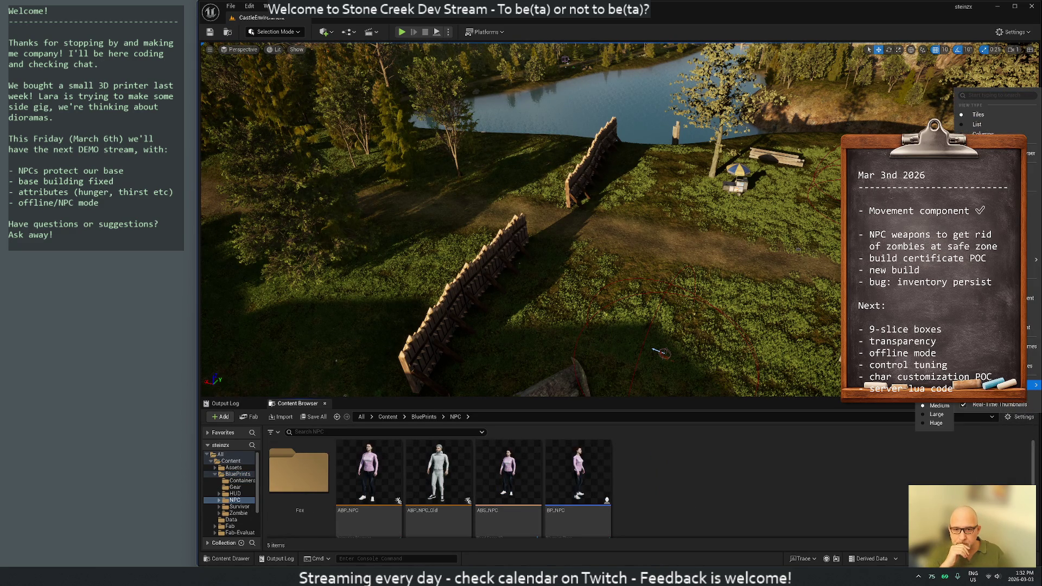
left_click(1029, 365)
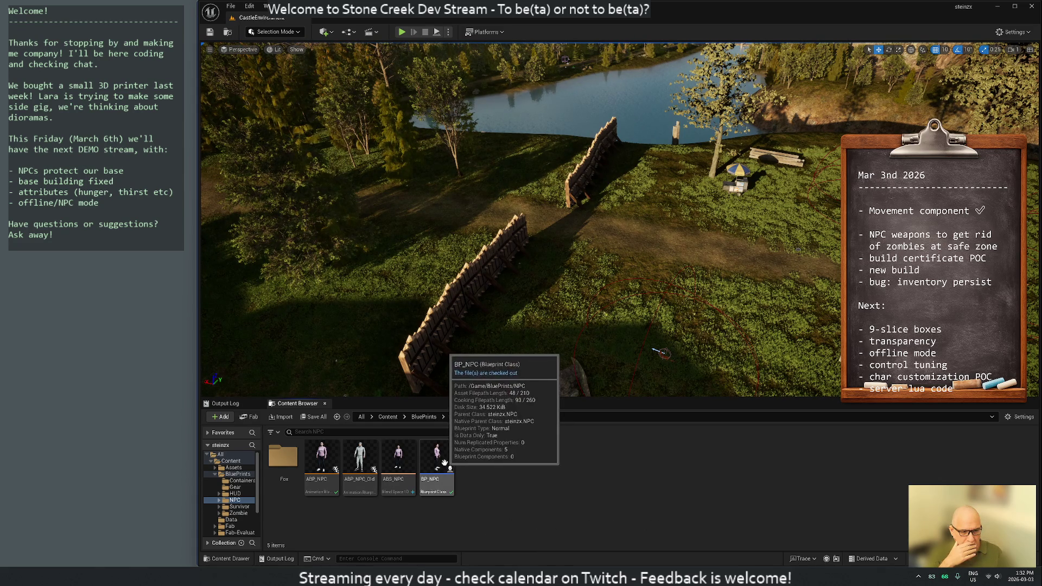
mouse_move(320, 457)
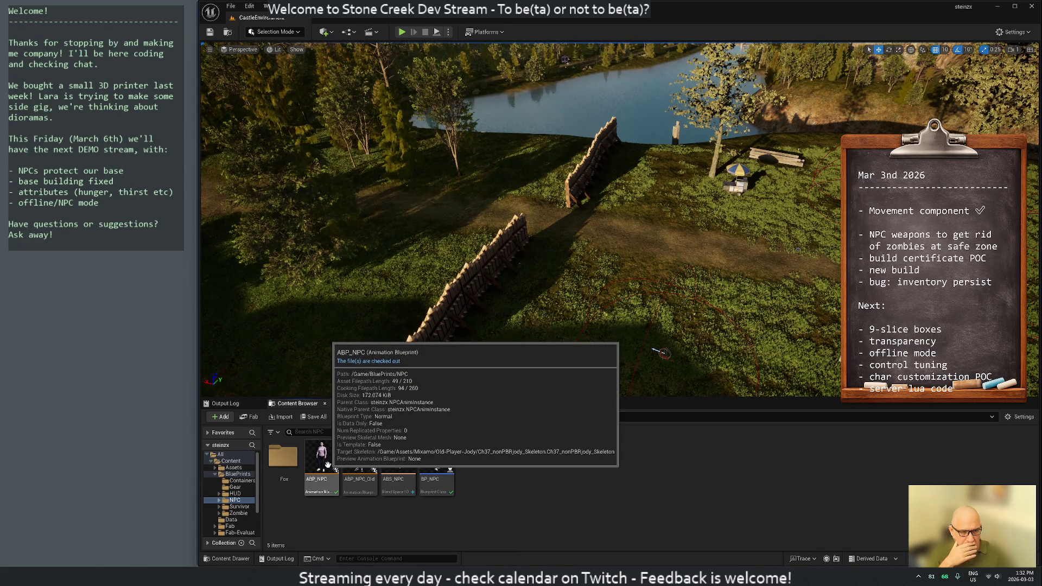
double_click(328, 464)
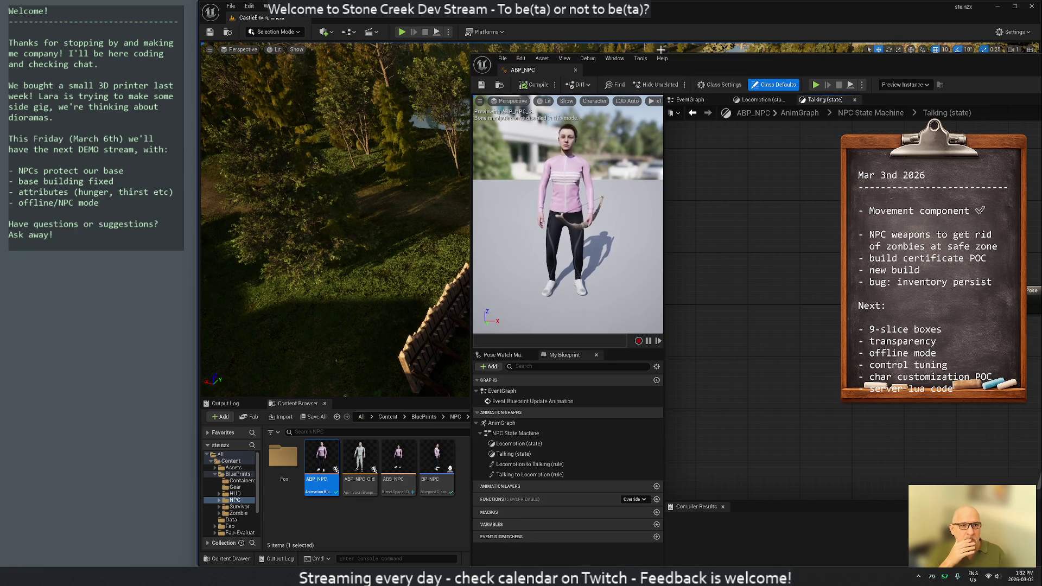
- Dock the ABP_NPC editor into the main window's tab bar and return to the CastleEnvironment level
left_click_drag(524, 69, 352, 23)
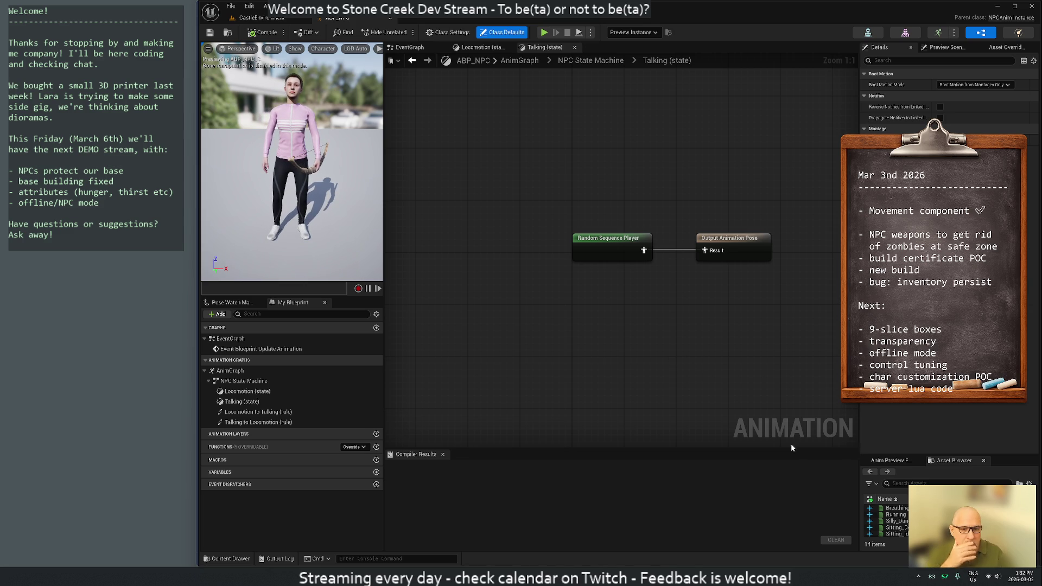
left_click(252, 17)
- Navigate Assets > Animations > Mixamo > 2H-Pack > Animations with a taller browser and wider folder tree
left_click(234, 468)
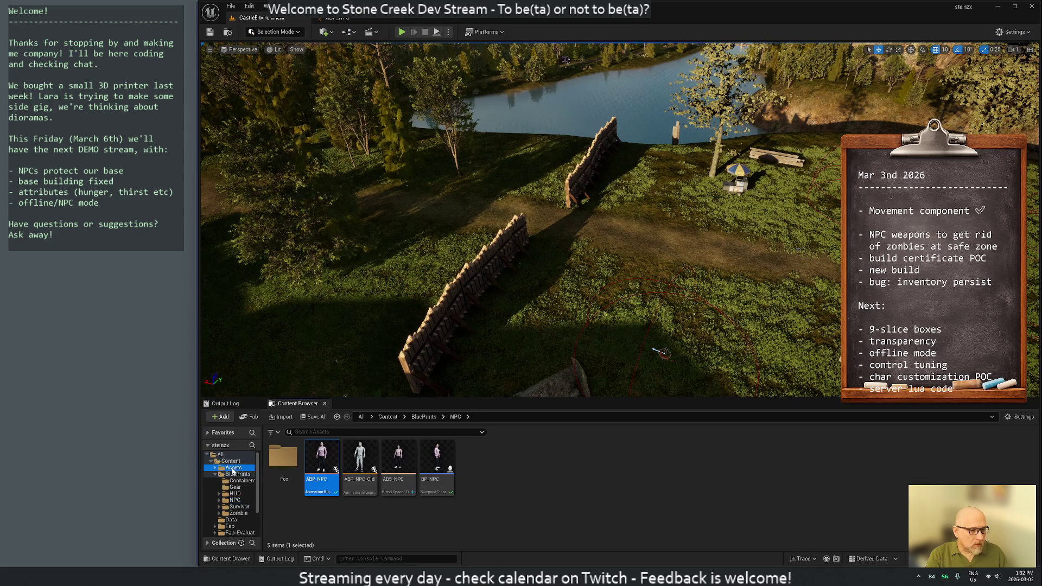
double_click(284, 457)
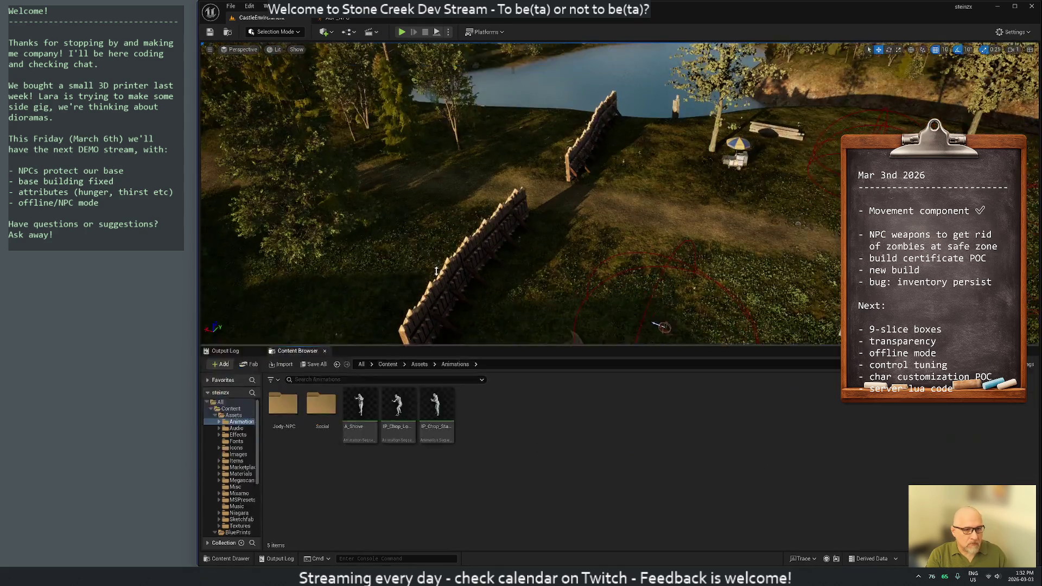
left_click_drag(454, 397, 454, 153)
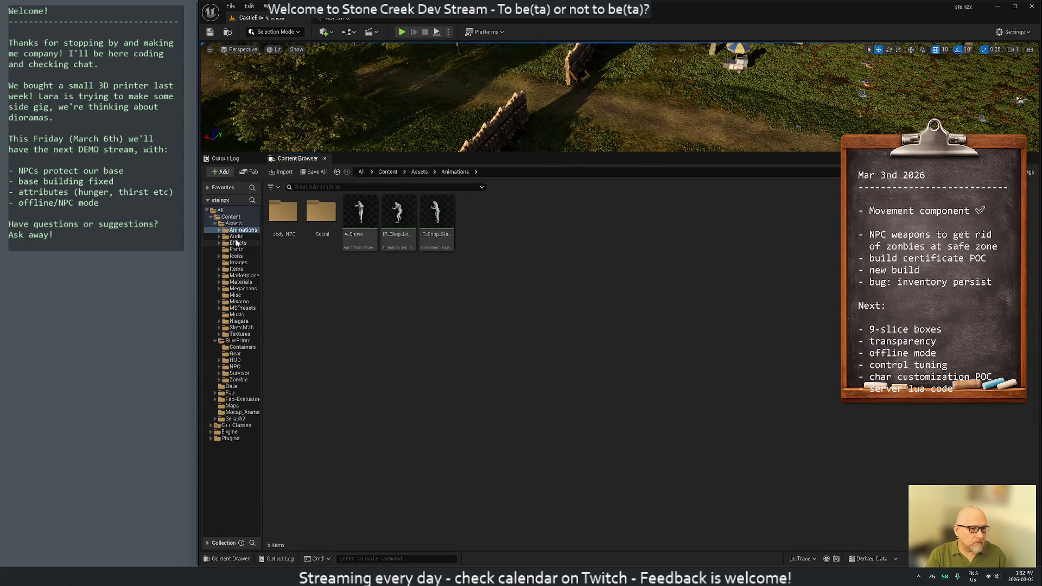
double_click(238, 302)
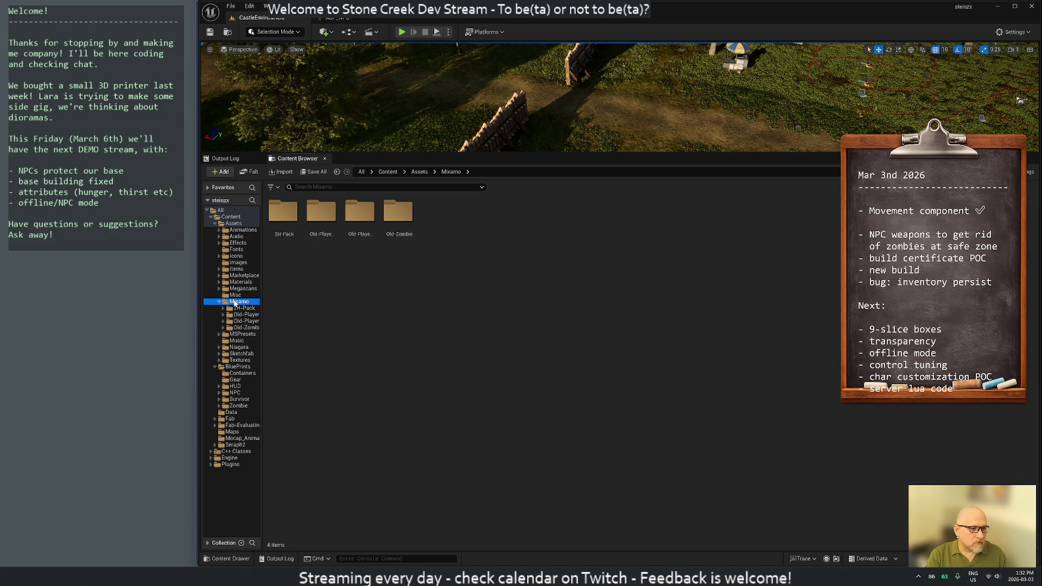
left_click_drag(262, 324, 298, 327)
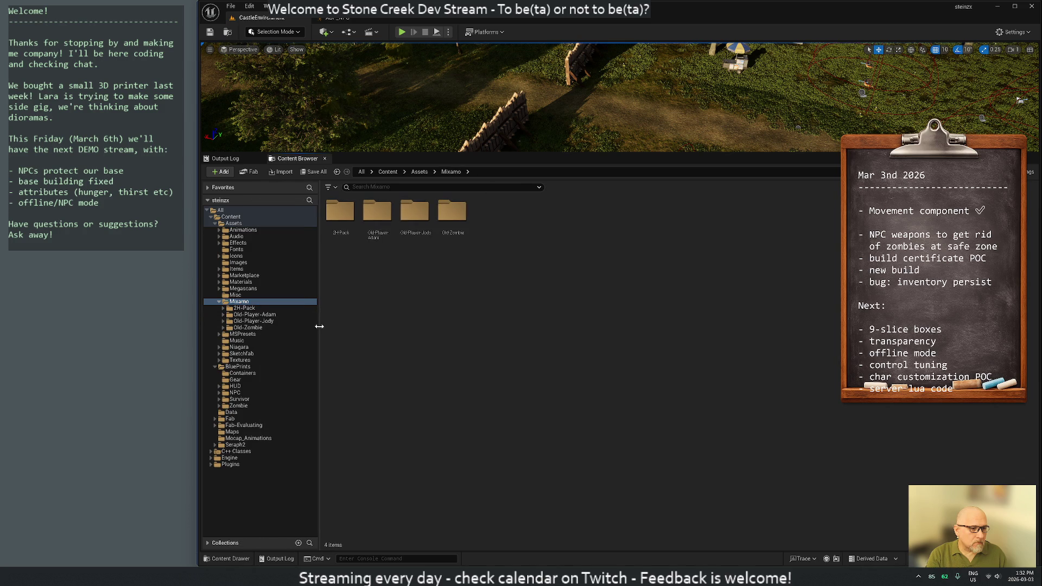
left_click(243, 308)
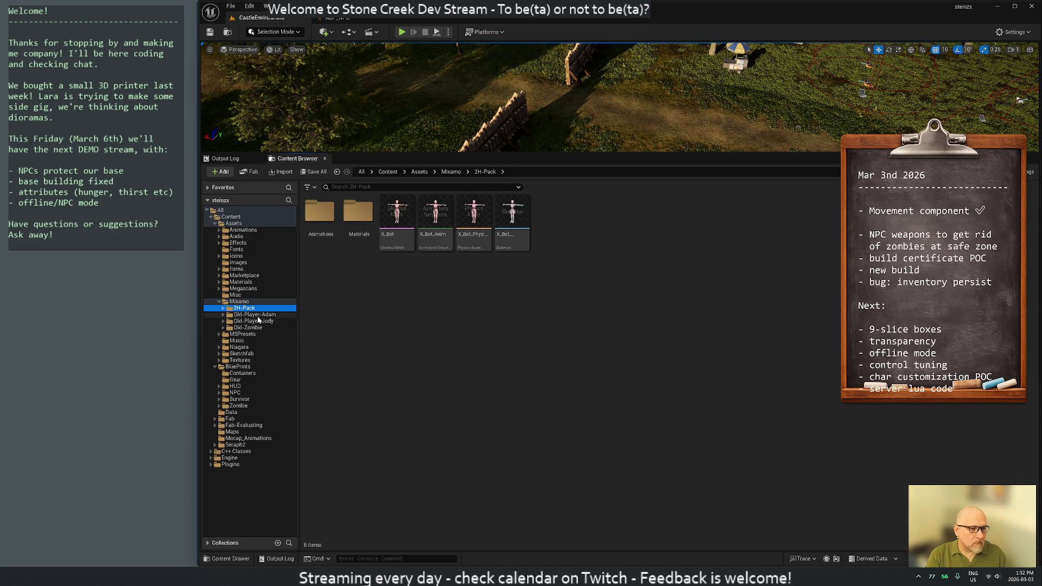
double_click(320, 214)
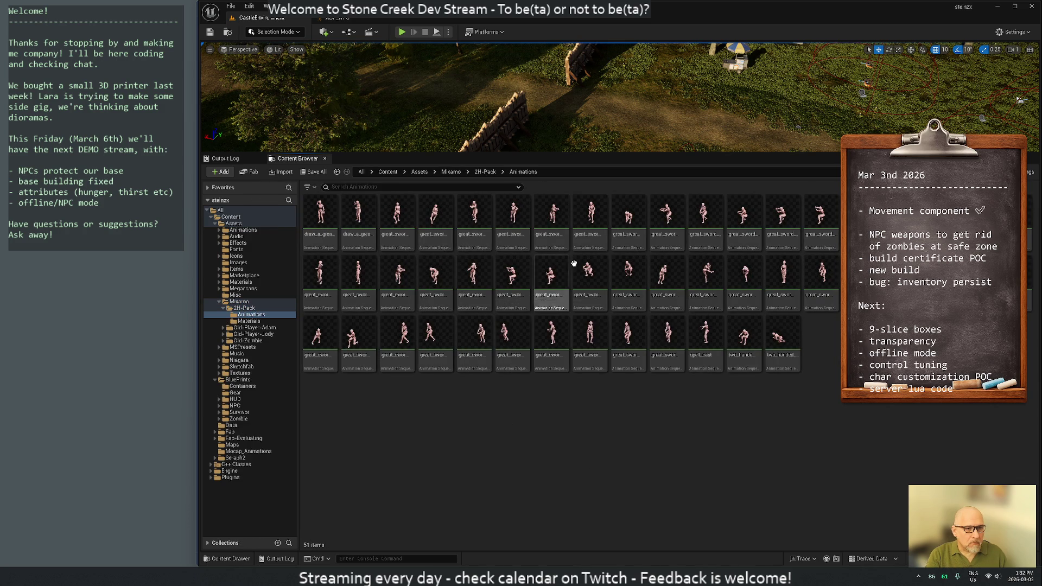
- Show the 2H-Pack animations as a list with much larger thumbnails, then go back up to Fab-Evaluating
left_click(1030, 173)
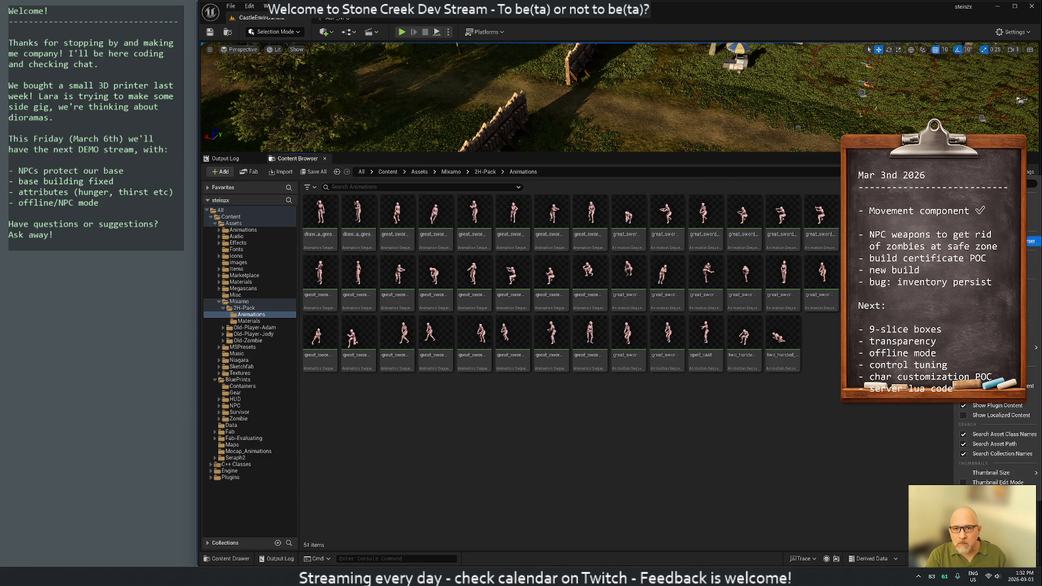
left_click(1030, 214)
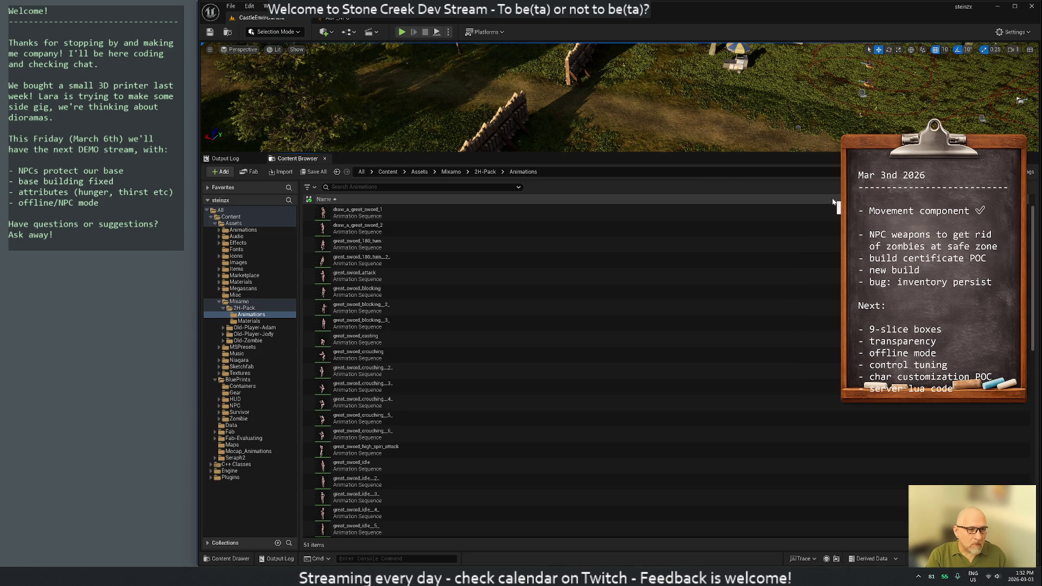
left_click(1030, 172)
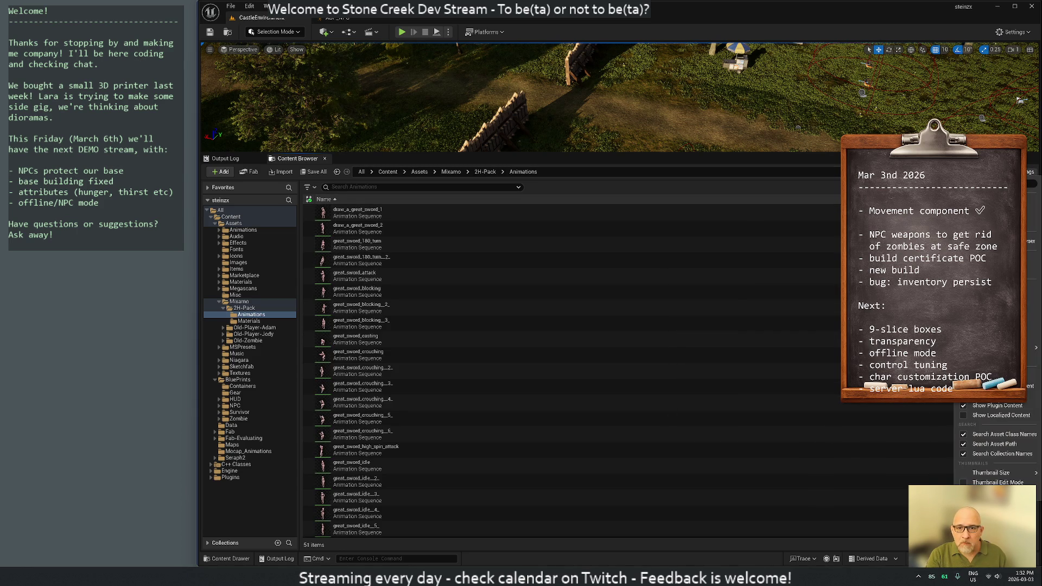
mouse_move(995, 472)
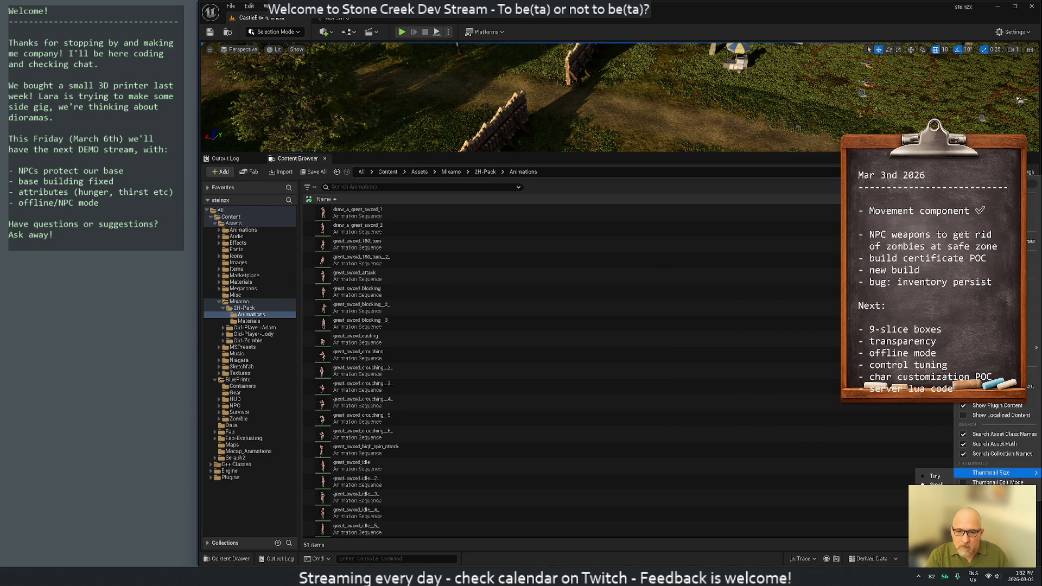
left_click(936, 493)
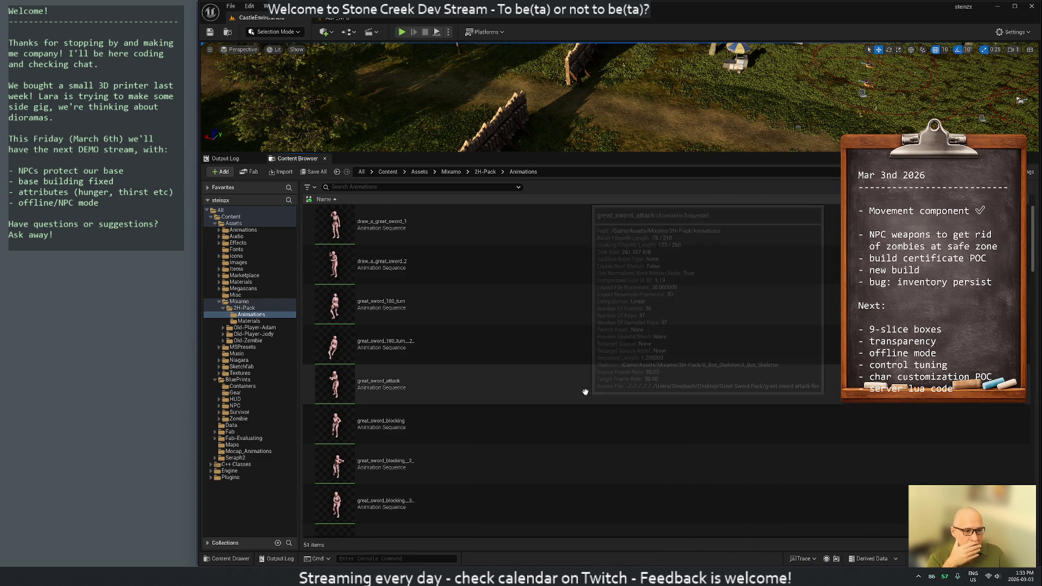
scroll(556, 448, "down", 2)
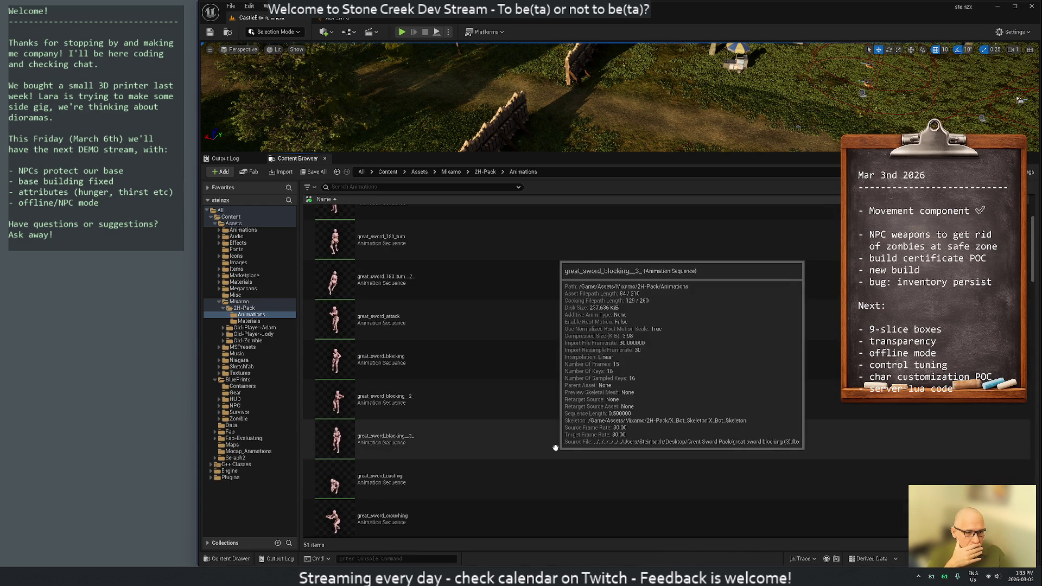
scroll(552, 447, "down", 2)
scroll(553, 448, "down", 1)
scroll(546, 461, "down", 1)
scroll(537, 477, "down", 2)
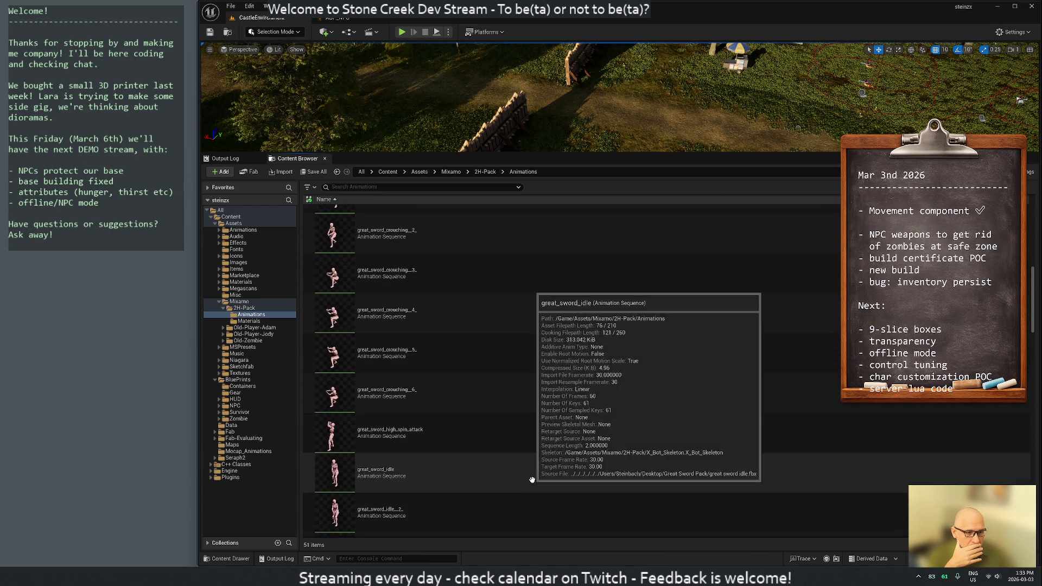
scroll(528, 494, "down", 1)
scroll(572, 480, "down", 1)
scroll(560, 465, "down", 2)
scroll(545, 460, "down", 2)
scroll(533, 456, "down", 2)
scroll(525, 450, "down", 1)
key("alt+Left")
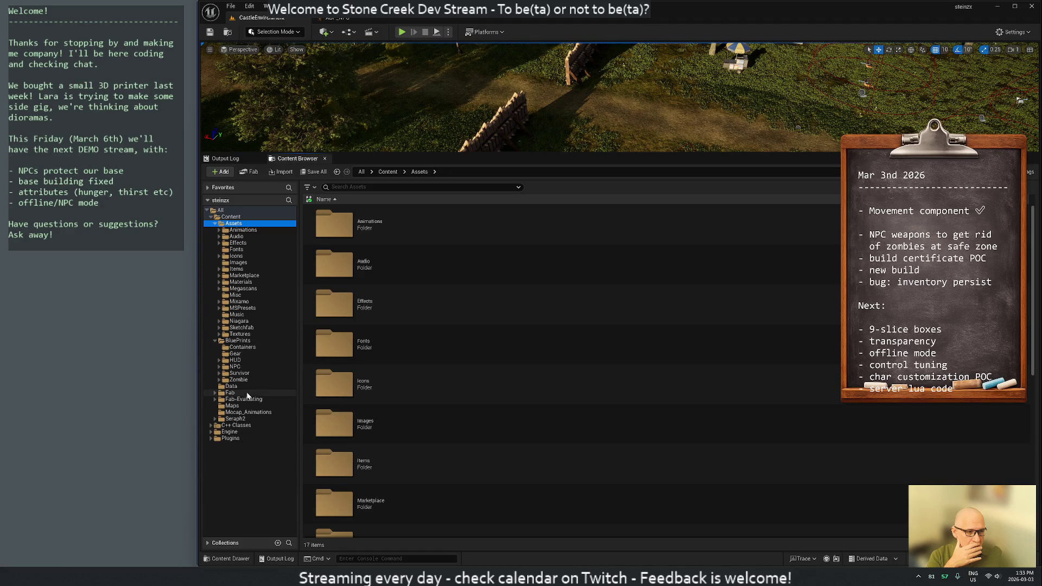
left_click(242, 399)
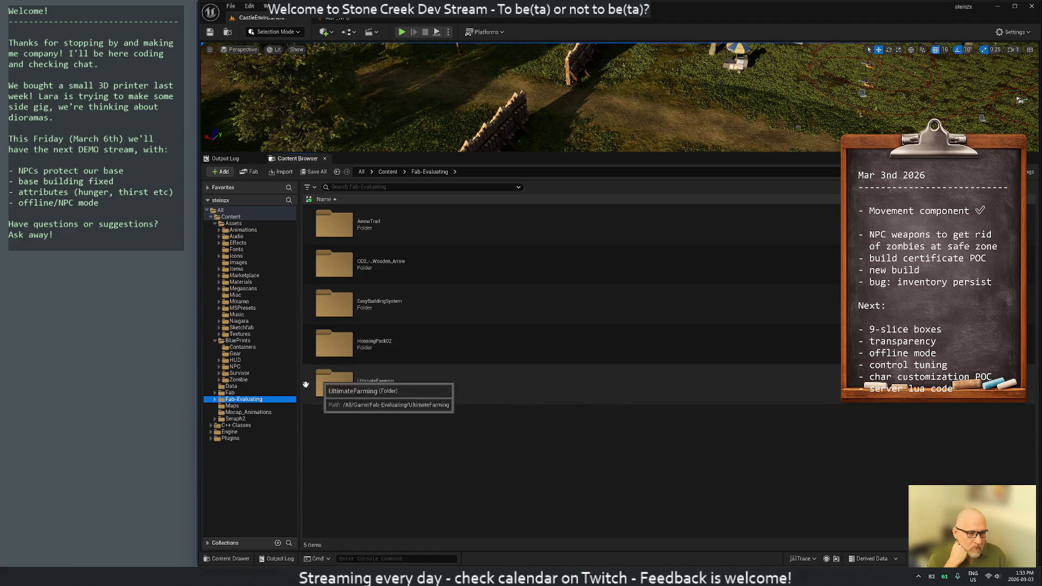
- Expand Fab and Fab-Evaluating, browse the Mocap_Animations folder, then return to the All content root
left_click(213, 392)
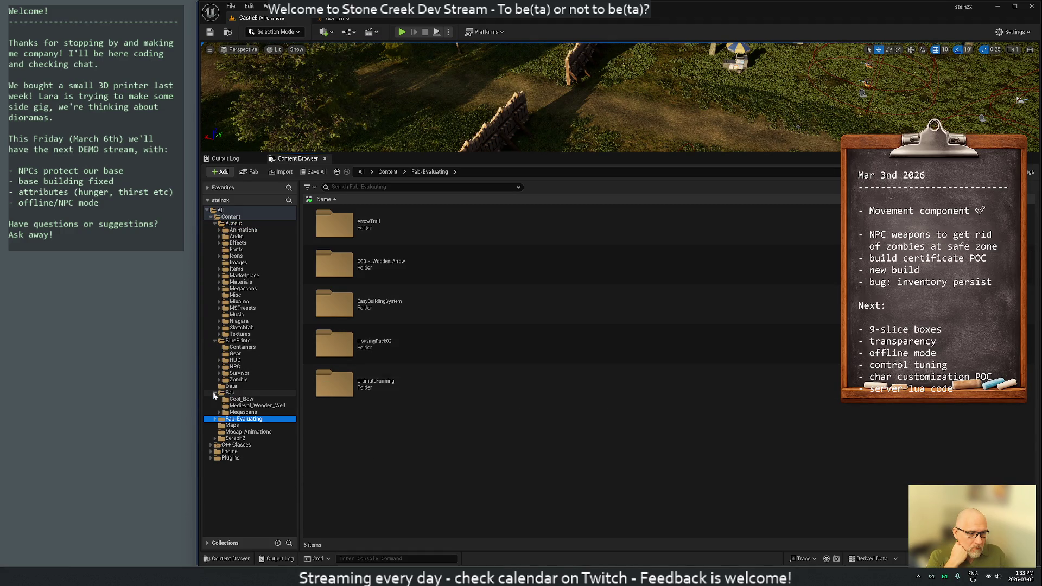
left_click(214, 393)
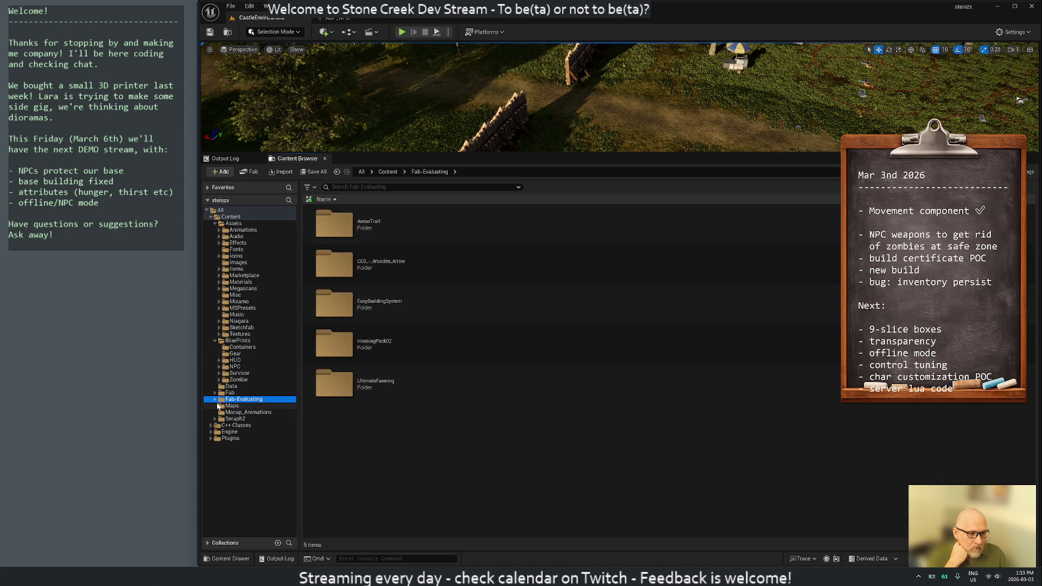
left_click(215, 398)
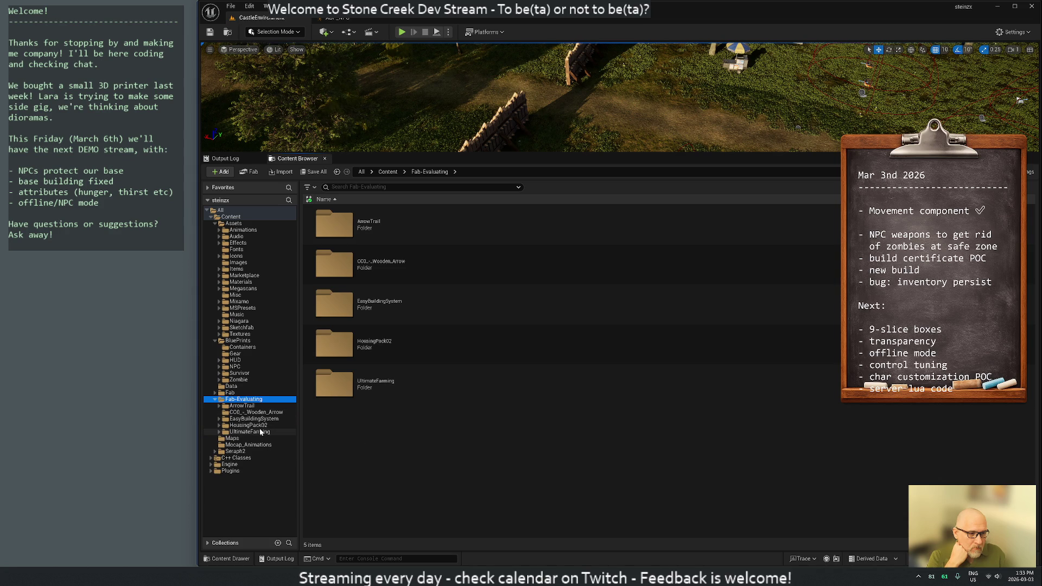
left_click(234, 446)
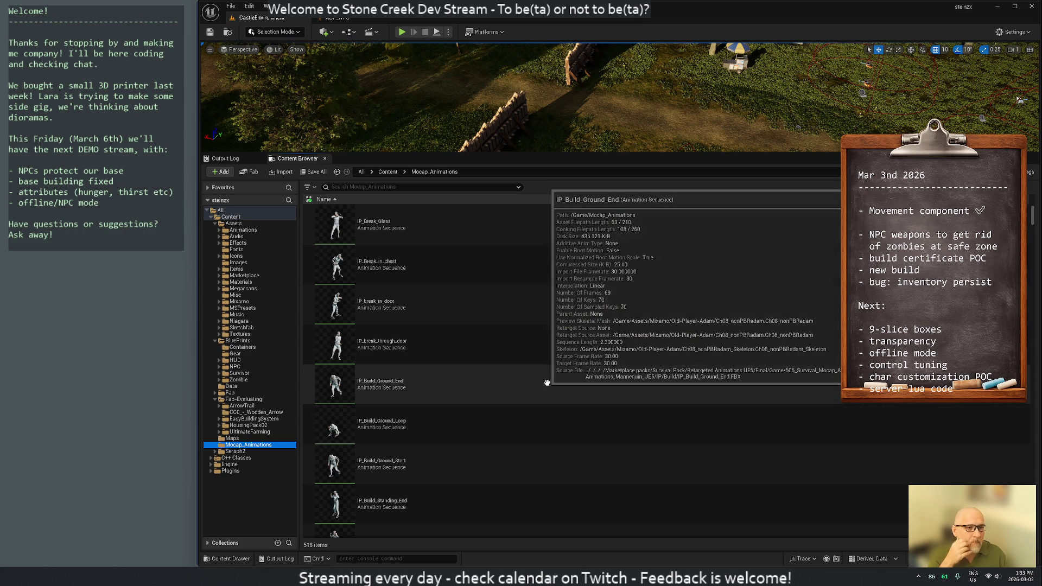
scroll(547, 383, "down", 2)
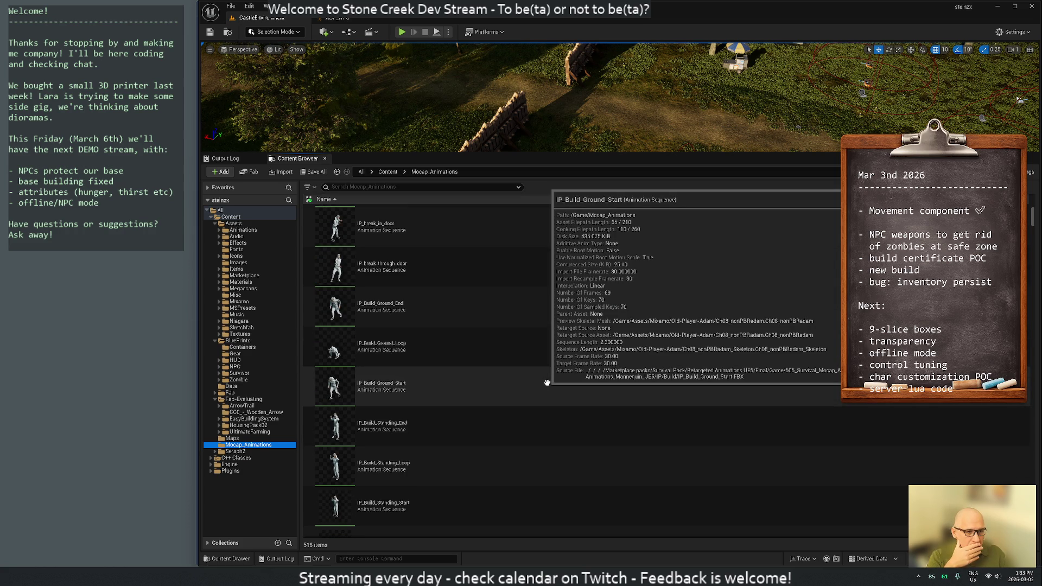
scroll(547, 382, "down", 2)
scroll(542, 387, "down", 2)
scroll(537, 391, "down", 2)
scroll(532, 394, "down", 3)
scroll(532, 399, "down", 2)
scroll(533, 410, "down", 2)
scroll(532, 428, "down", 2)
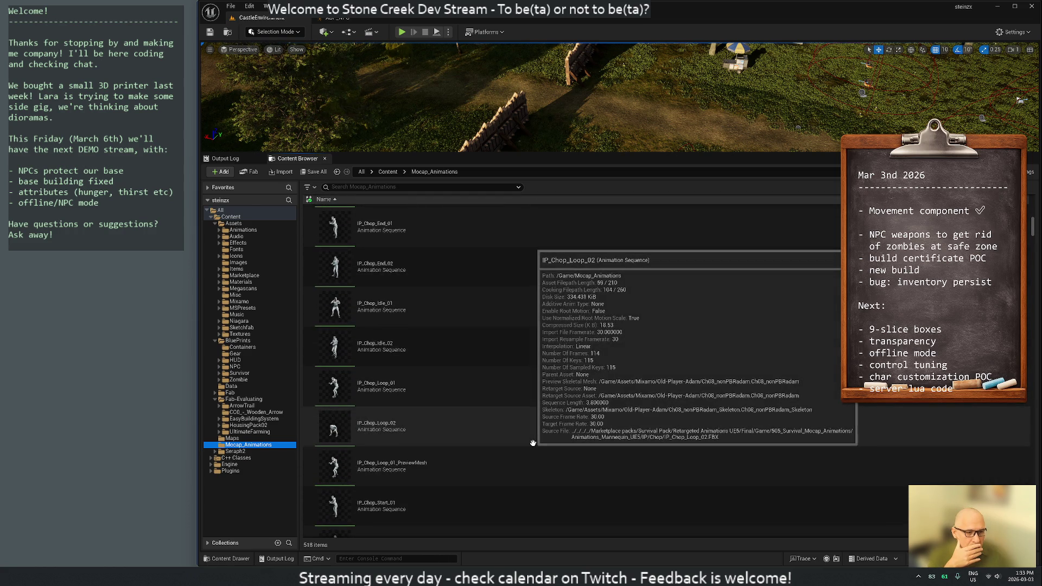
scroll(532, 444, "down", 2)
scroll(522, 447, "down", 2)
scroll(496, 453, "down", 2)
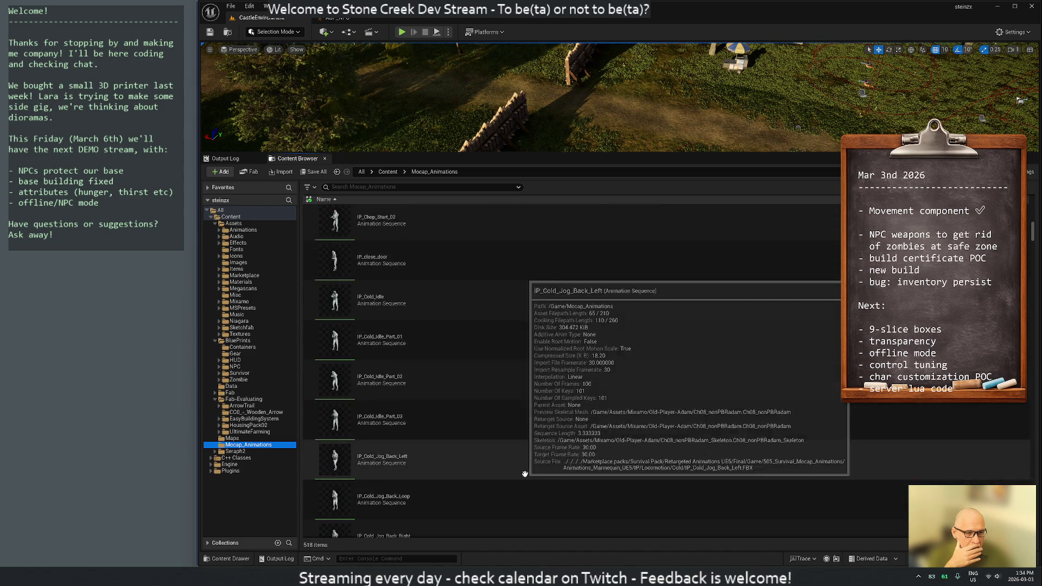
scroll(470, 460, "down", 2)
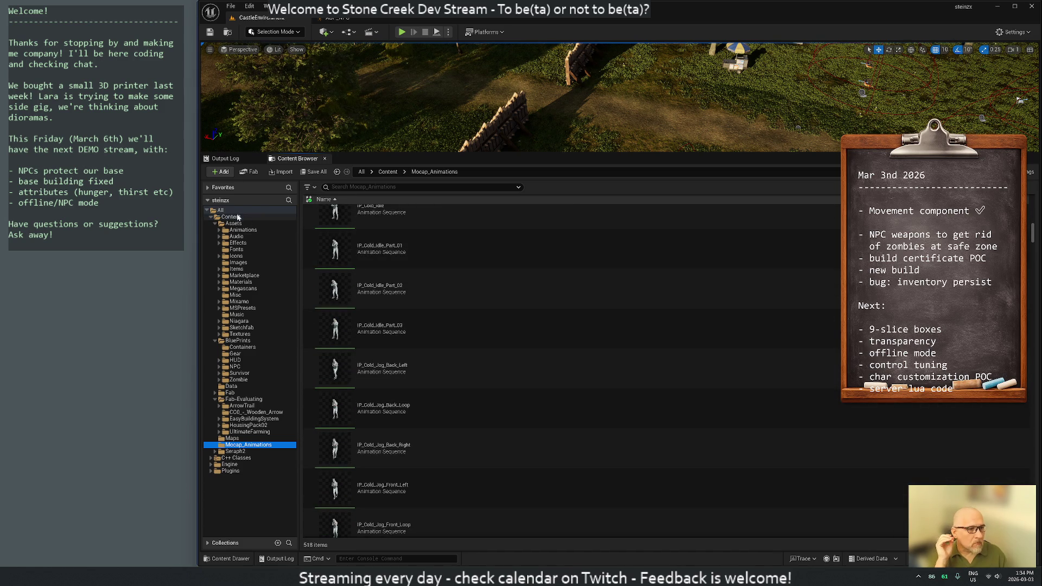
left_click(227, 210)
- Search all content for 'bow' with every Animation type filter enabled, find nothing, and clear the search
left_click(342, 187)
type("bow")
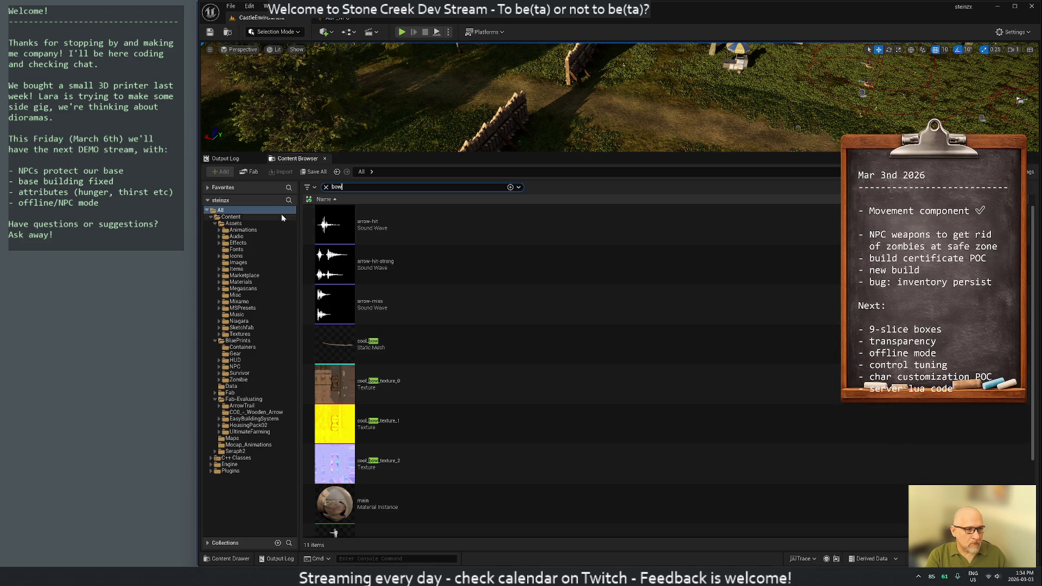
left_click(511, 187)
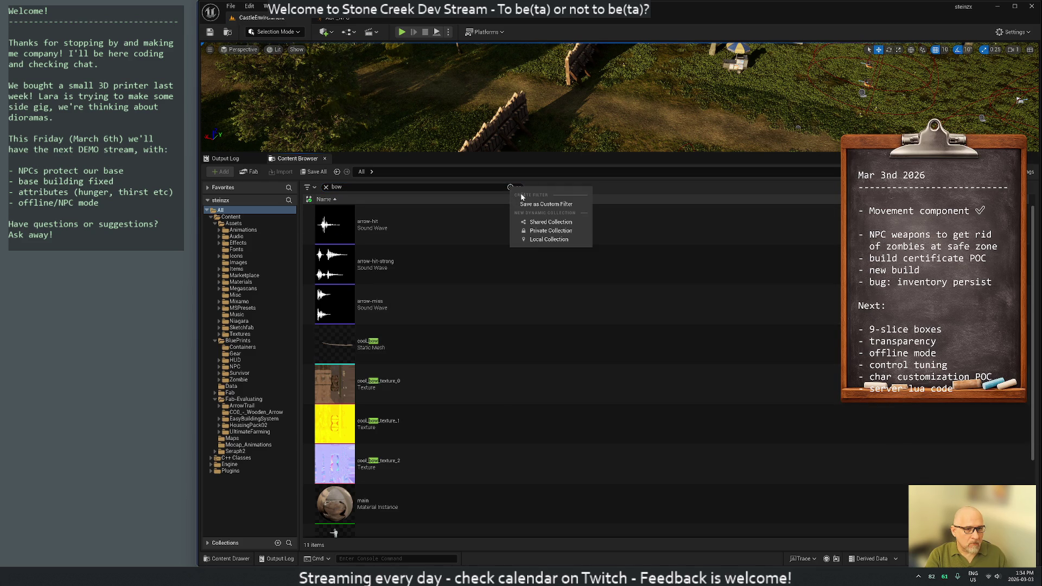
left_click(629, 188)
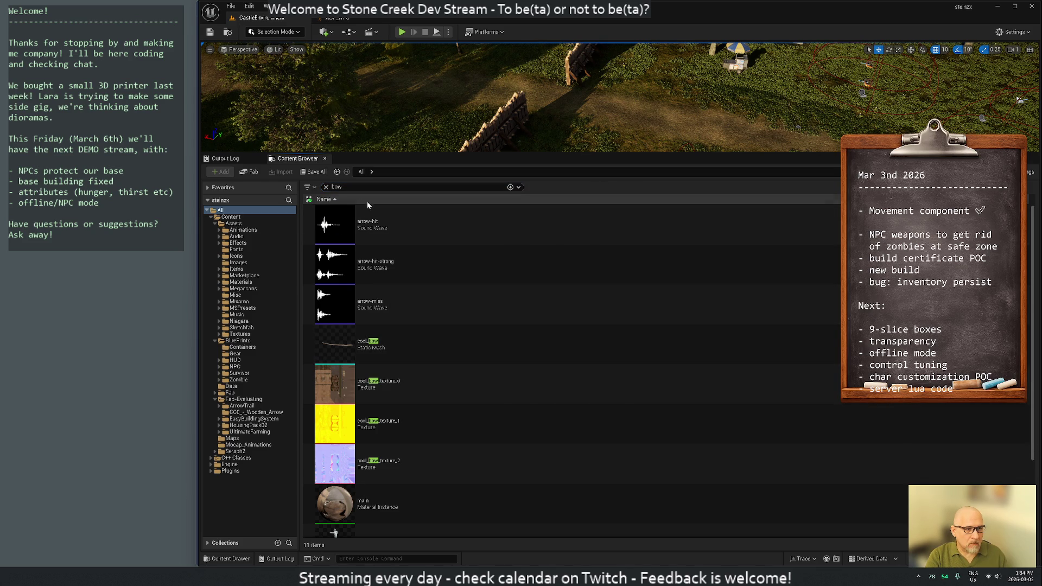
left_click(326, 187)
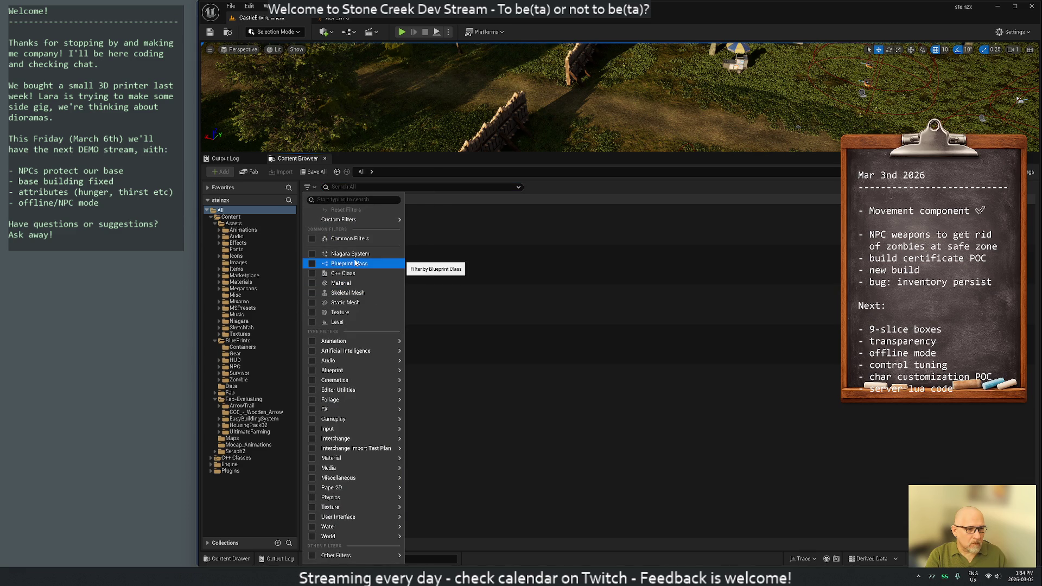
mouse_move(352, 340)
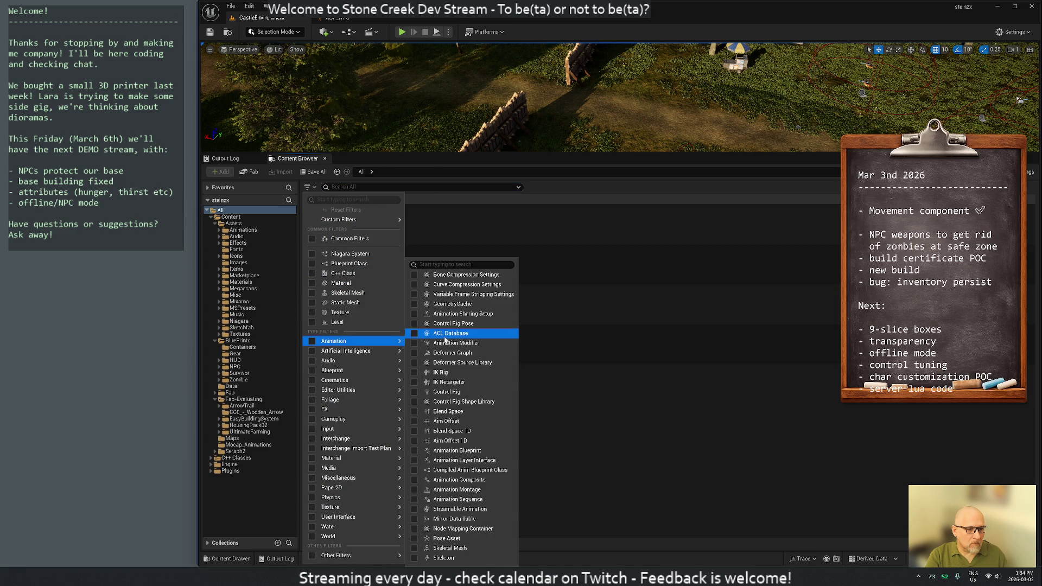
left_click(310, 341)
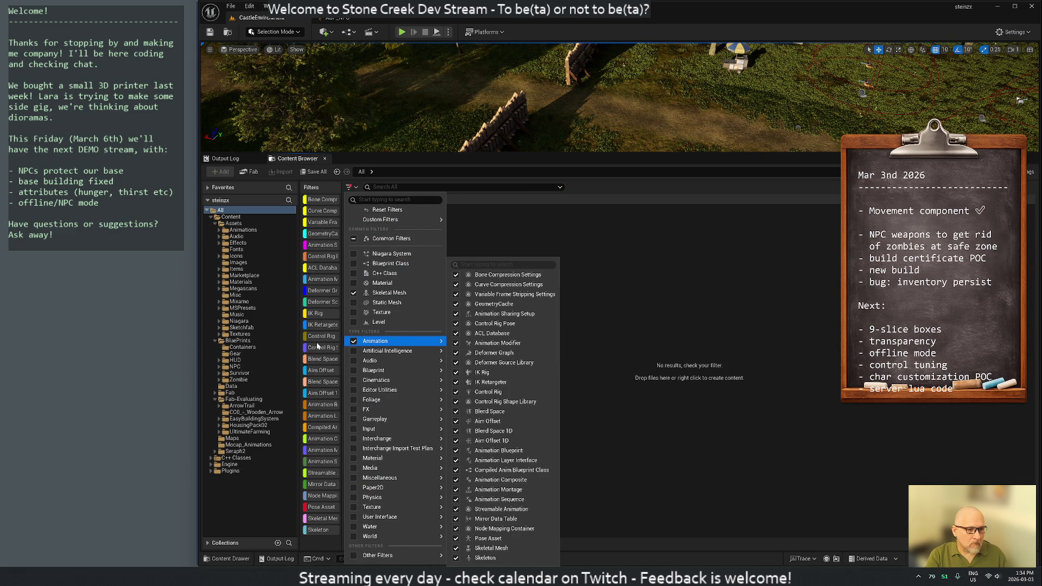
left_click(626, 188)
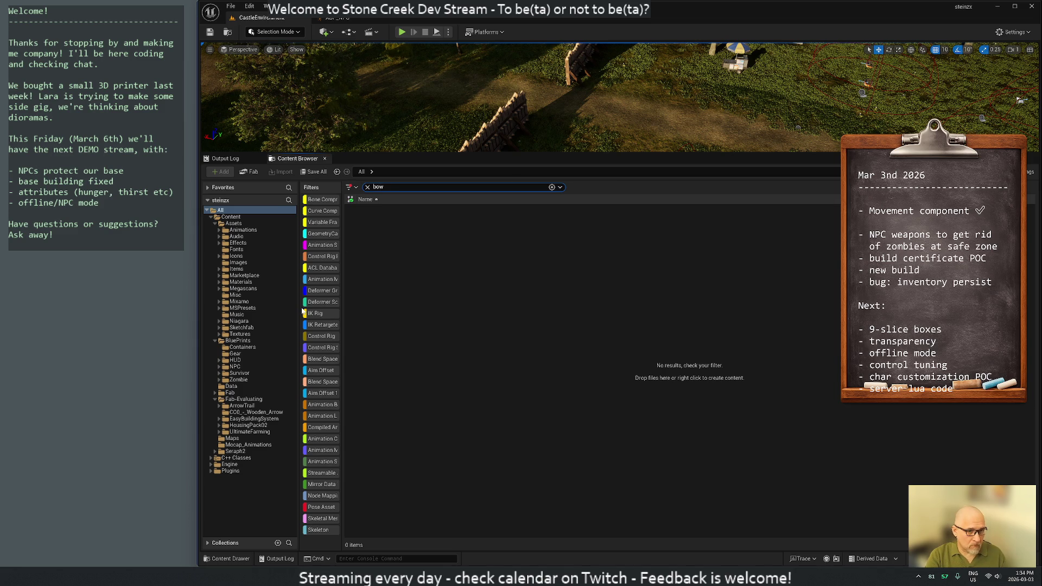
key("BackSpace")
key("BackSpace")
key("BackSpace")
key("BackSpace")
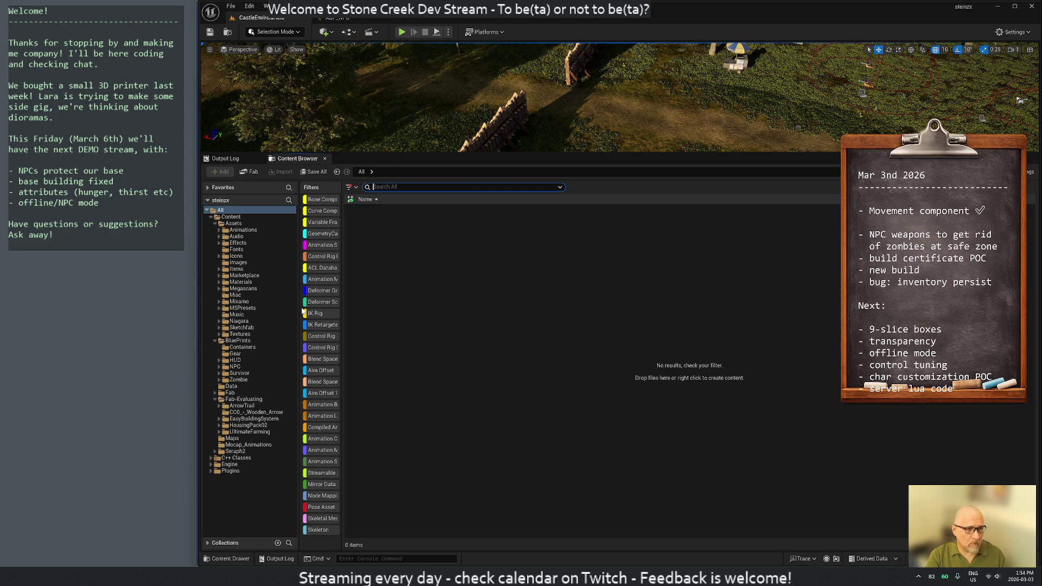
- Browse to Assets/Animations/Social and reset the filters so its animations appear
left_click(234, 231)
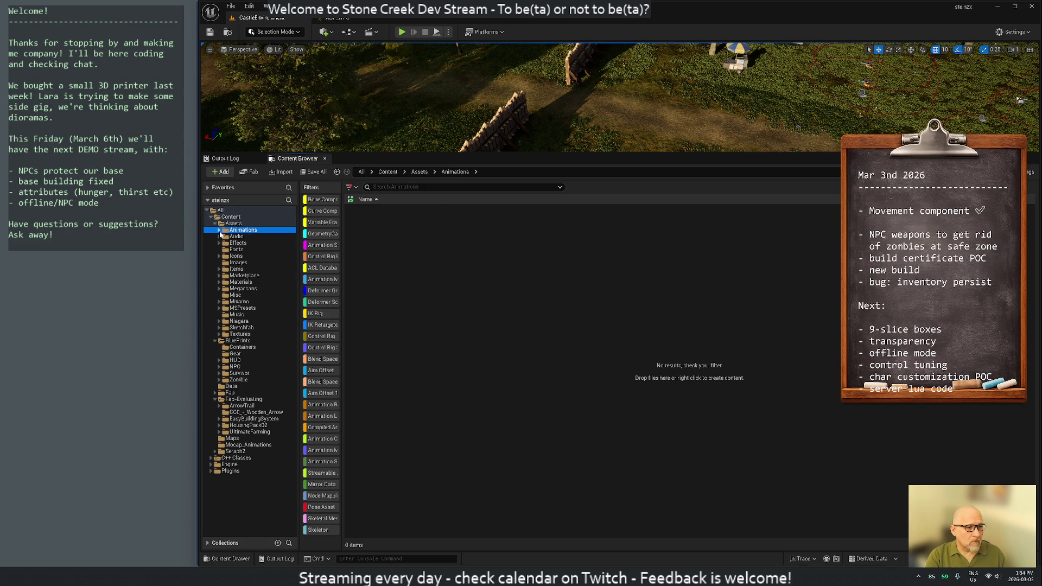
left_click(220, 232)
left_click(240, 243)
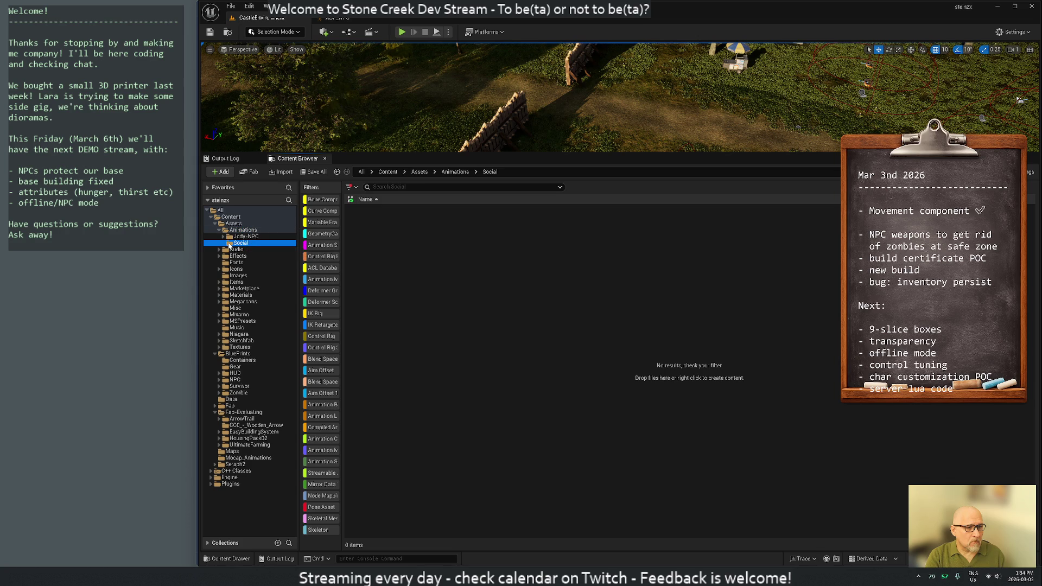
left_click(350, 187)
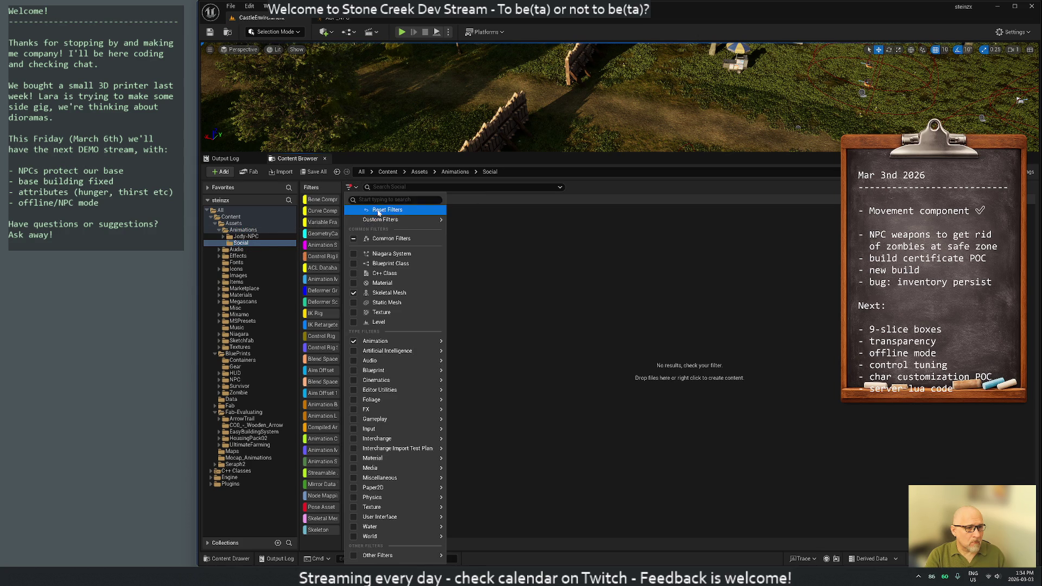
left_click(372, 206)
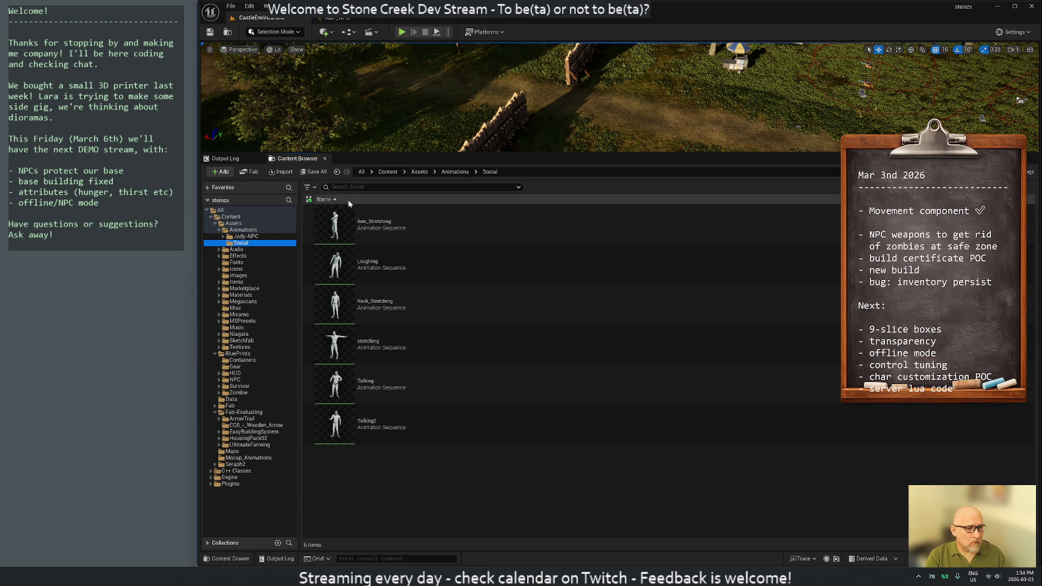
- Filter all content to Animation Sequences only and preview Standing_Aim_Overdraw_Arrow
left_click(314, 188)
mouse_move(351, 341)
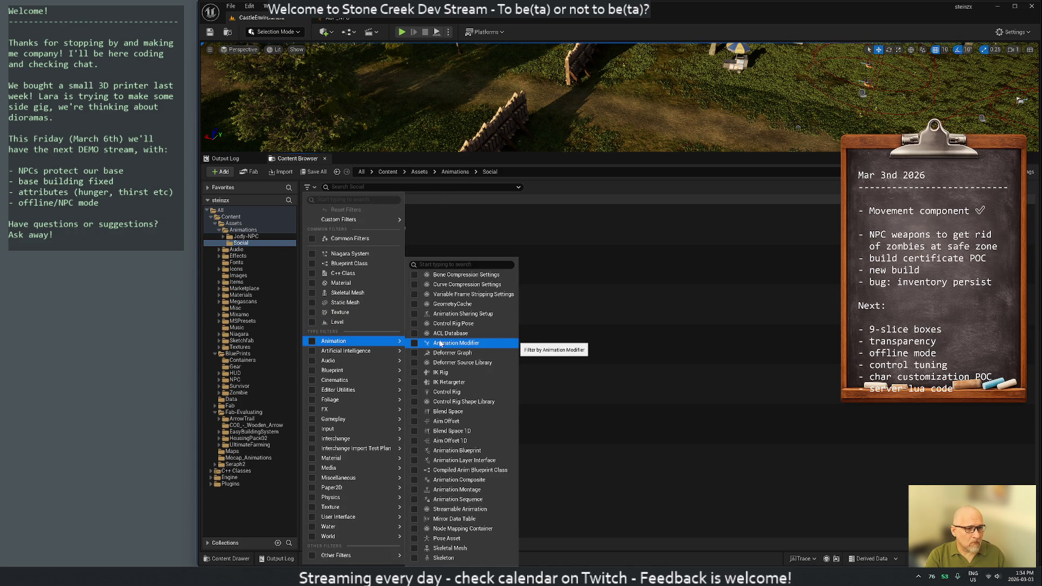
left_click(445, 500)
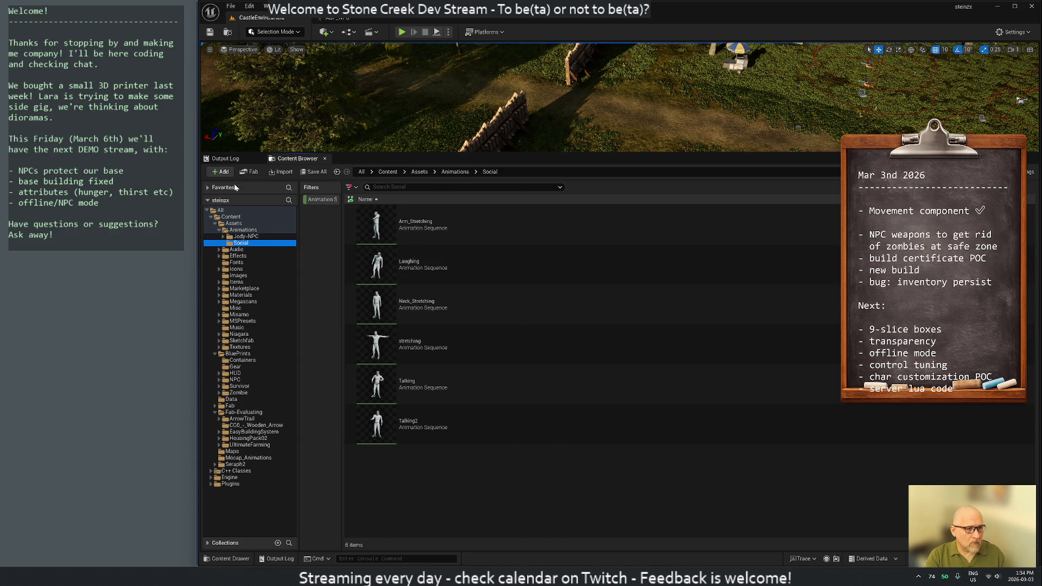
left_click(219, 210)
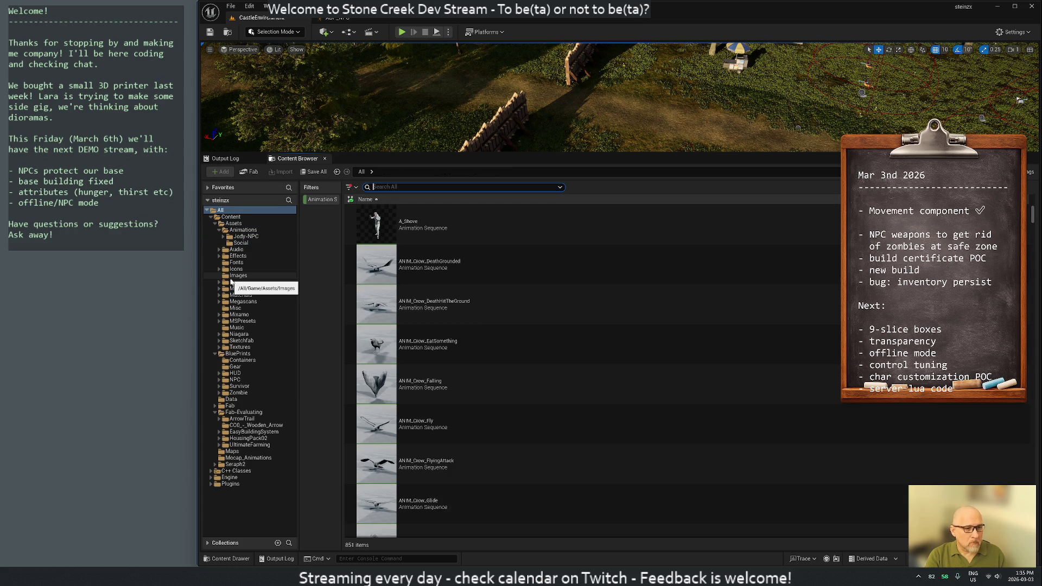
type("bow")
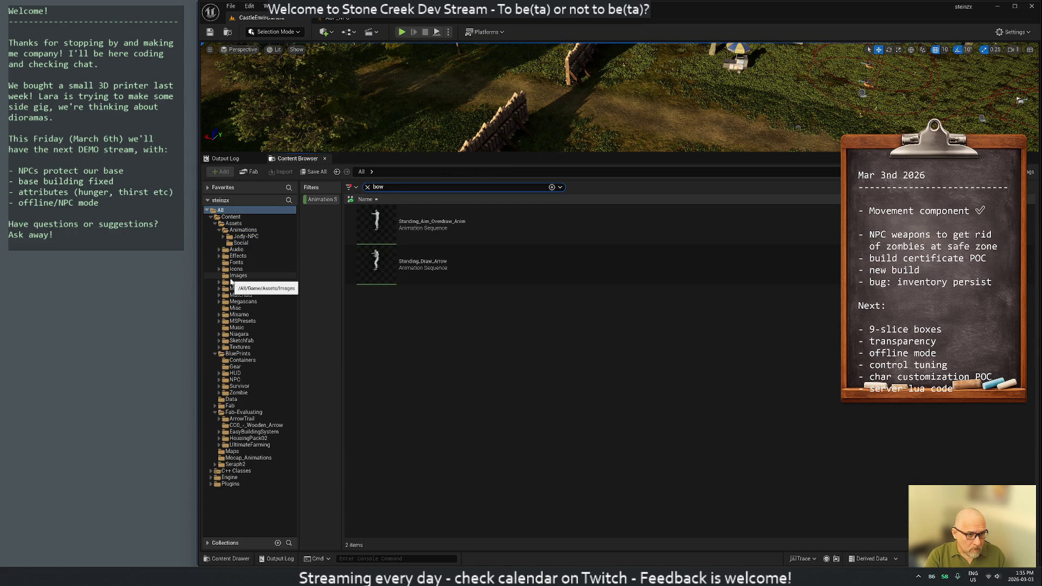
left_click(414, 226)
double_click(414, 227)
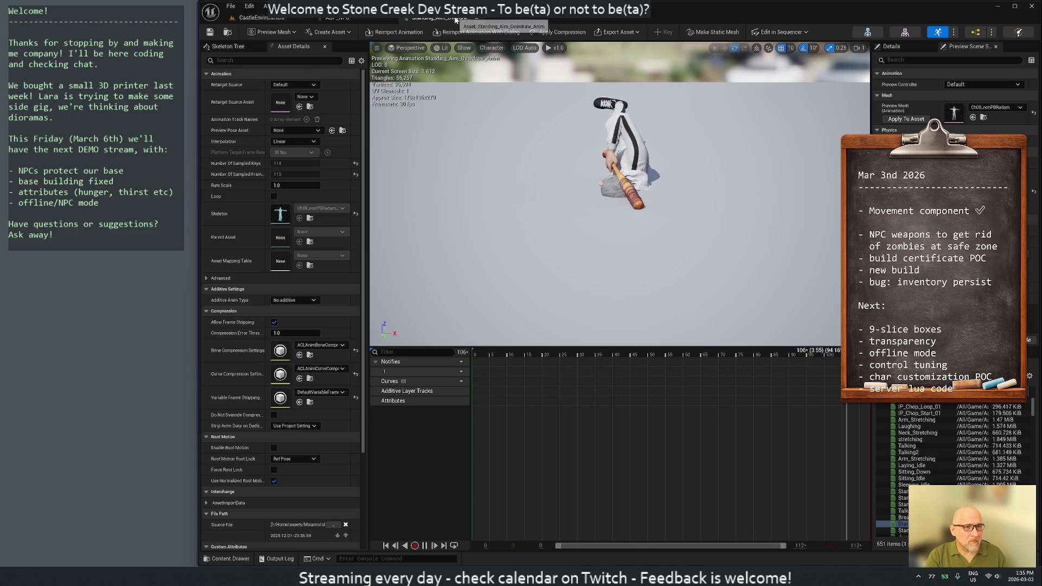
- Preview Standing_Draw_Arrow as well, then close it to land back in the ABP_NPC graph
left_click(488, 18)
left_click(261, 18)
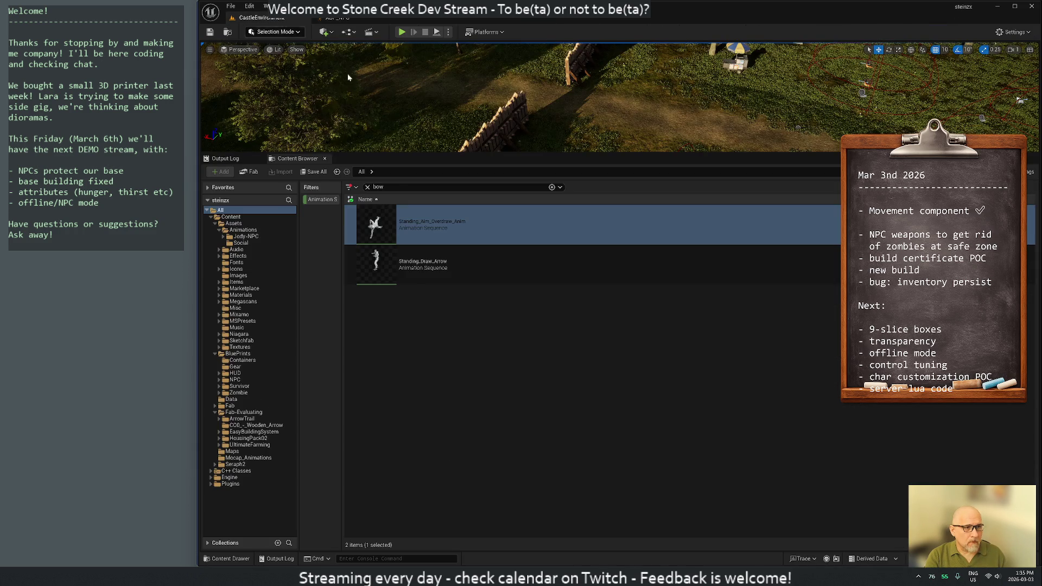
double_click(450, 269)
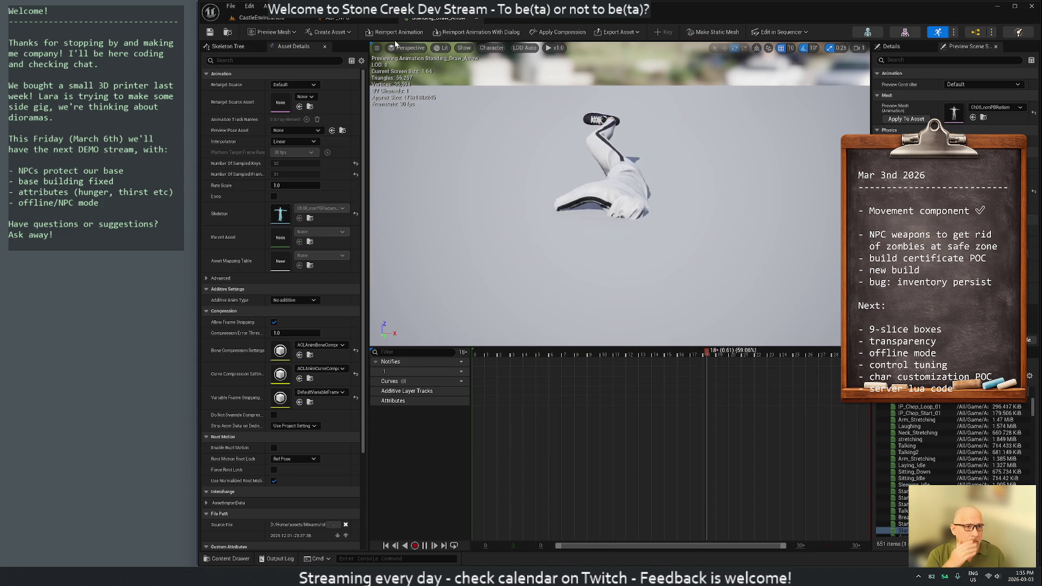
left_click(464, 17)
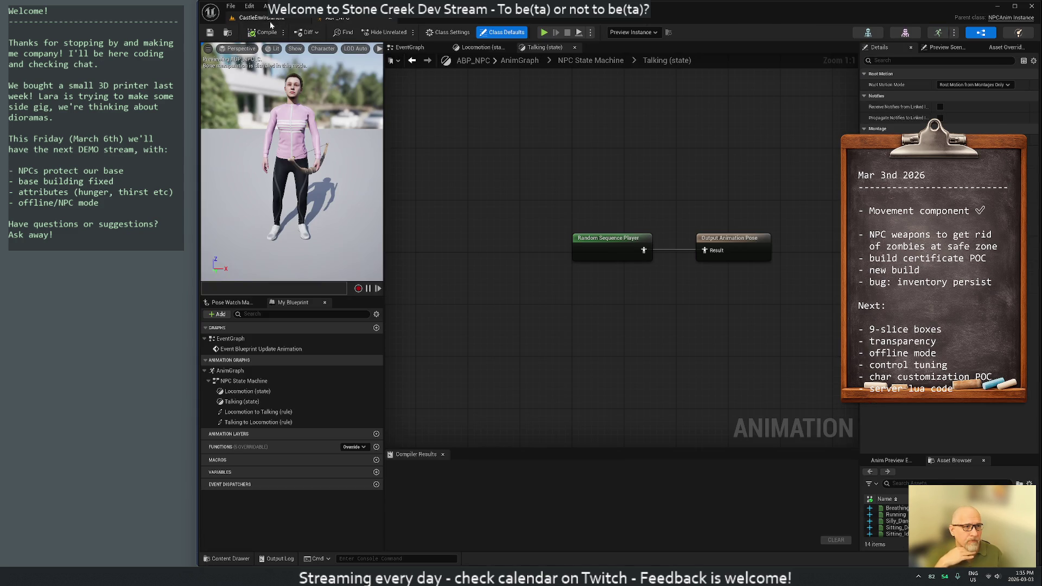
- Return to the CastleEnvironment level editor showing the two bow animations
left_click(267, 18)
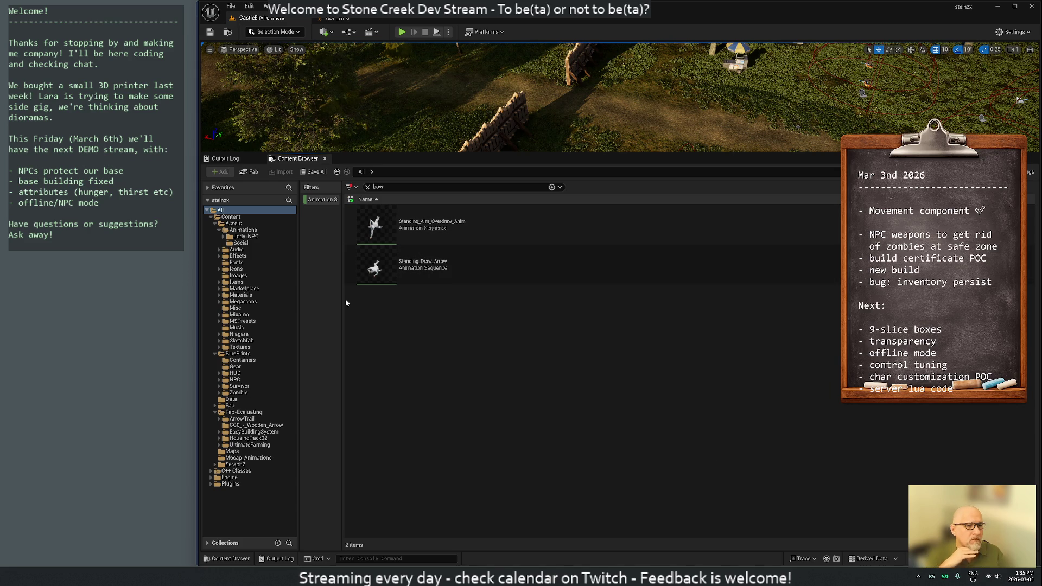
mouse_move(375, 226)
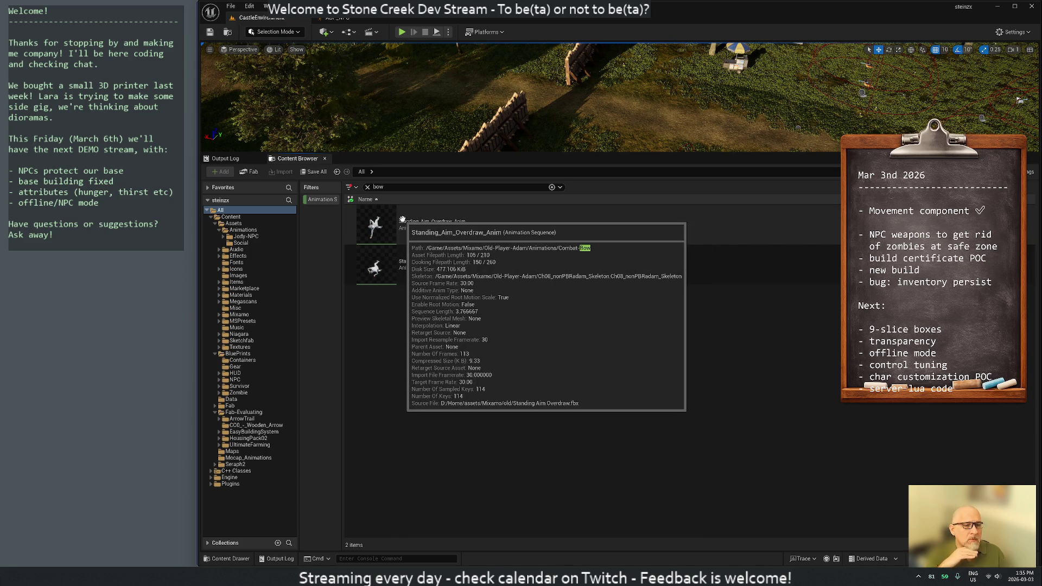
- Bring up File Explorer after checking the bow assets' Mixamo FBX source paths
key("super+e")
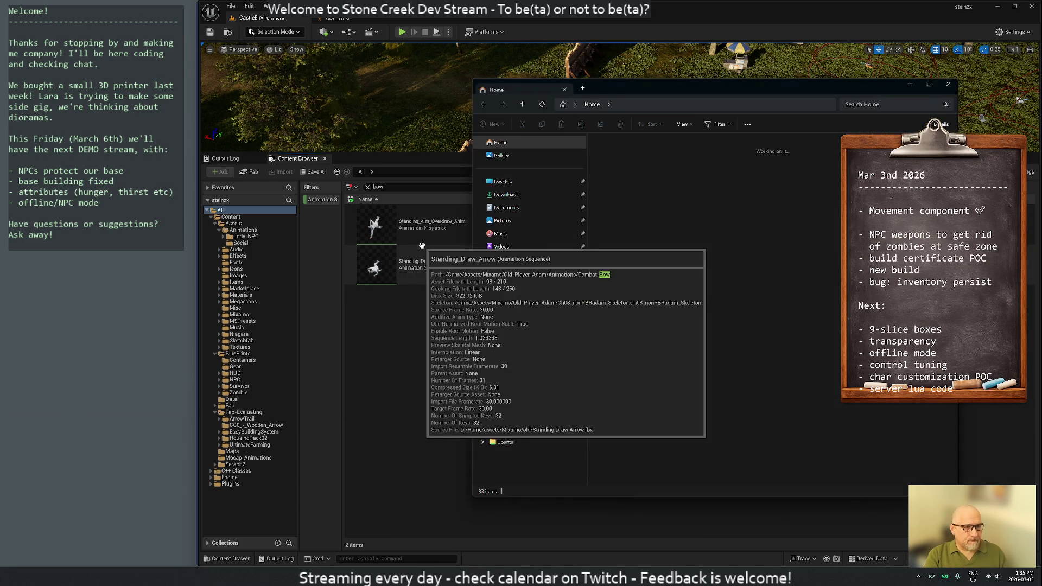
- Browse StoneCreek (D:) into Home > assets > Mixamo > old
left_click(543, 400)
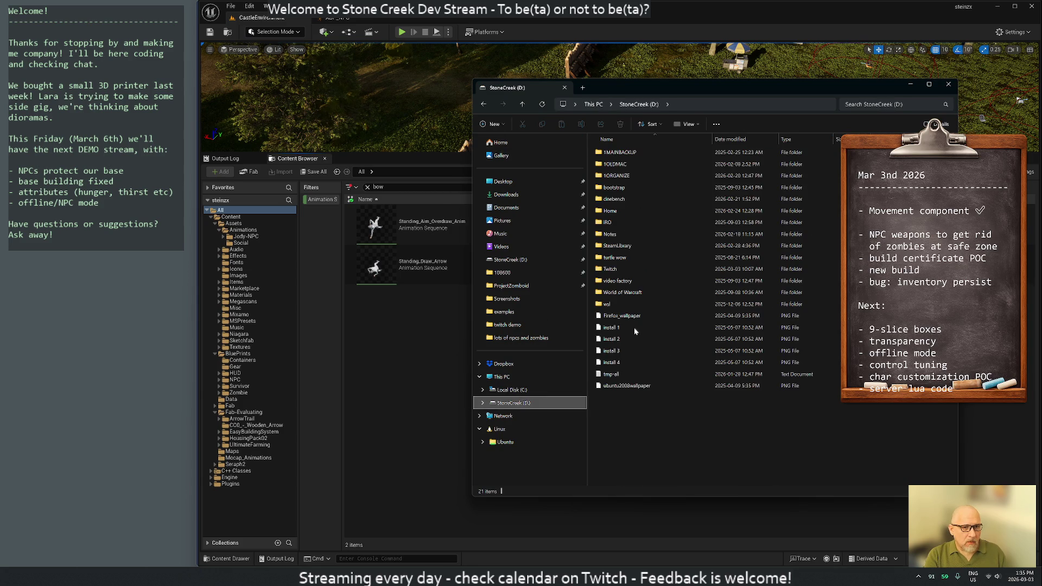
double_click(618, 210)
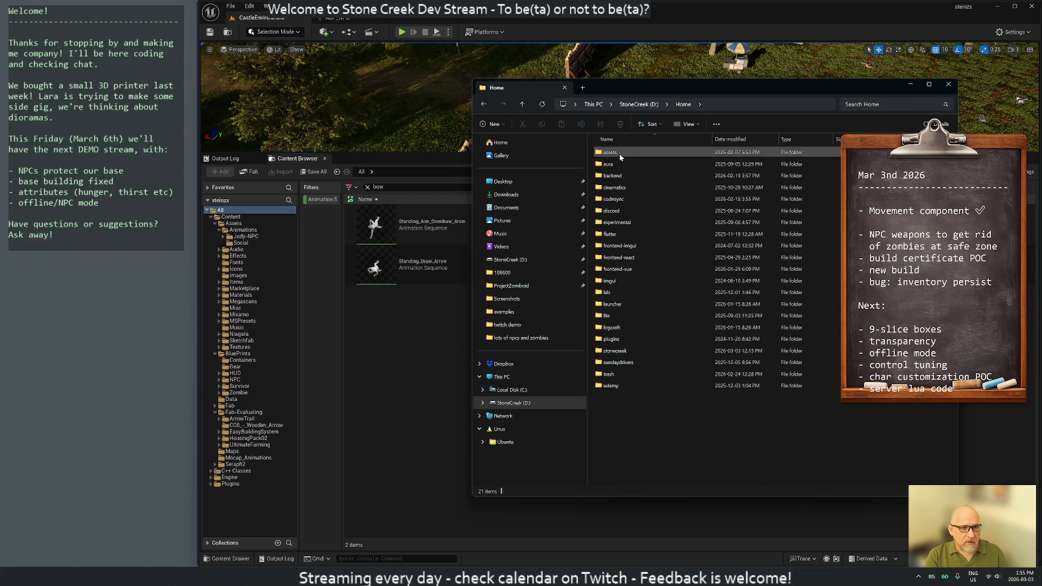
double_click(619, 152)
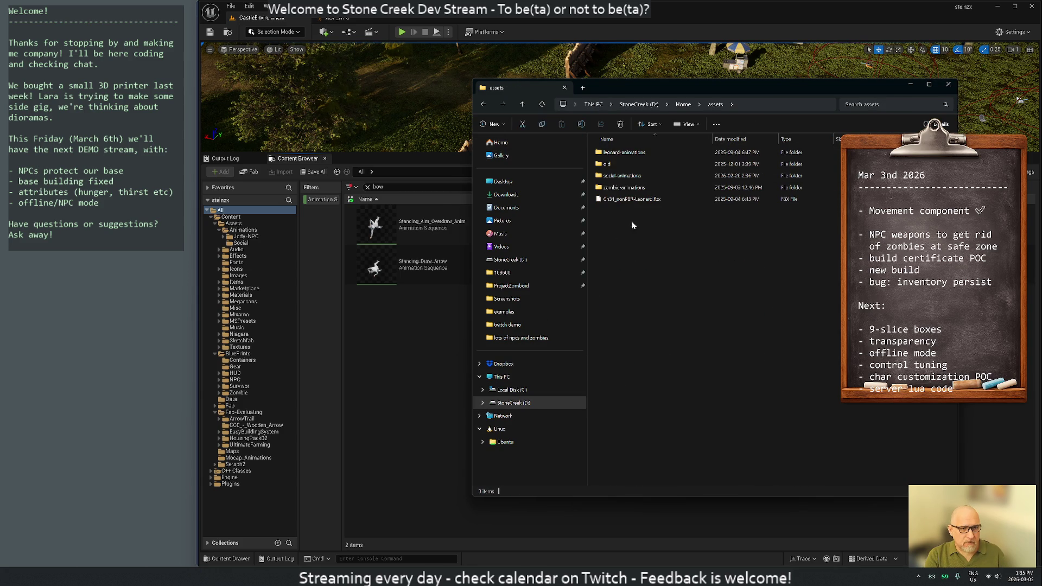
double_click(611, 164)
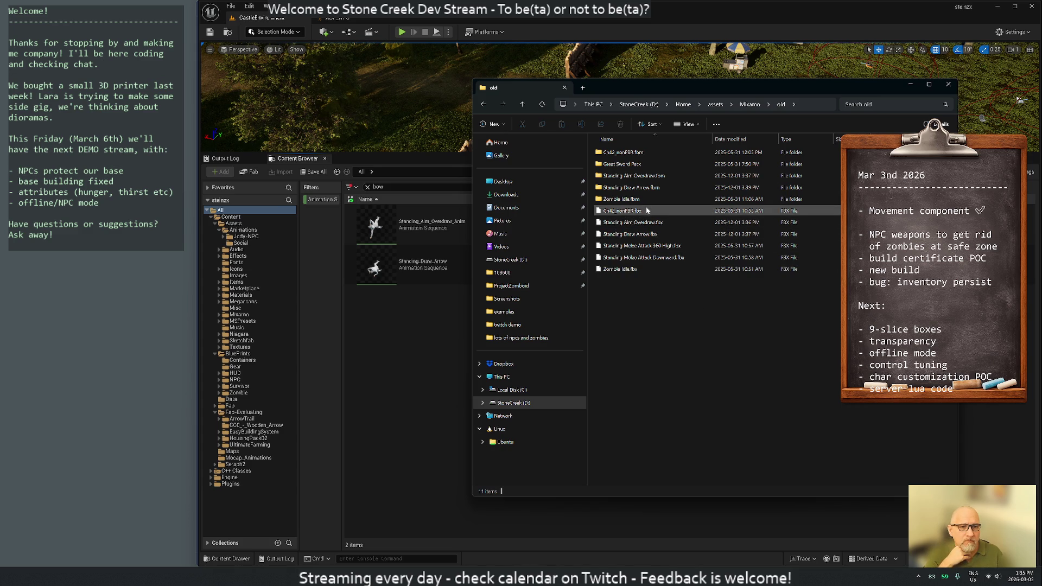
- Select Standing Aim Overdraw.fbm and Standing Draw Arrow.fbm, then go back to Unreal's Mixamo folder
left_click(633, 176)
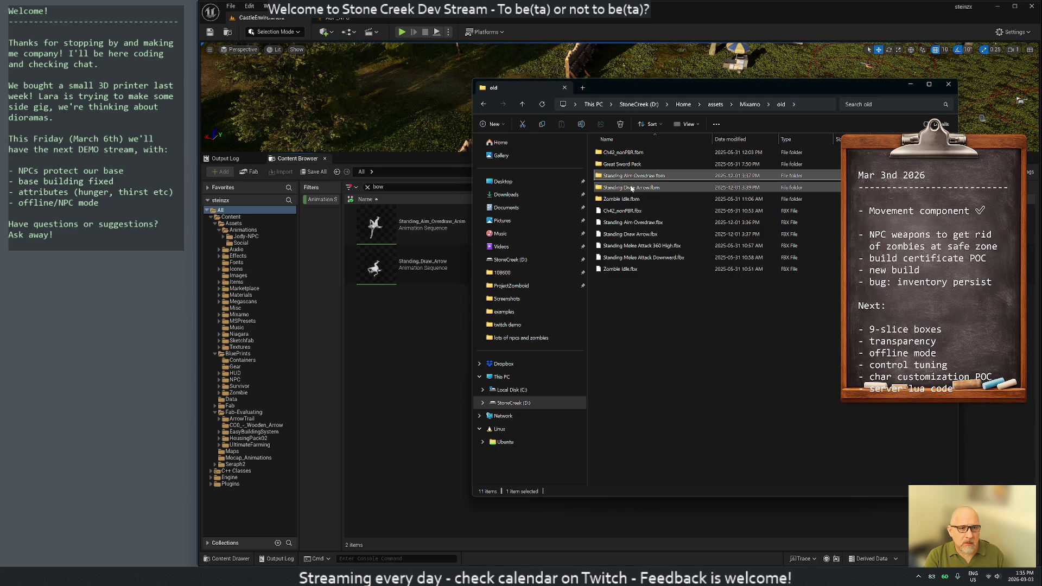
left_click(631, 188, "ctrl")
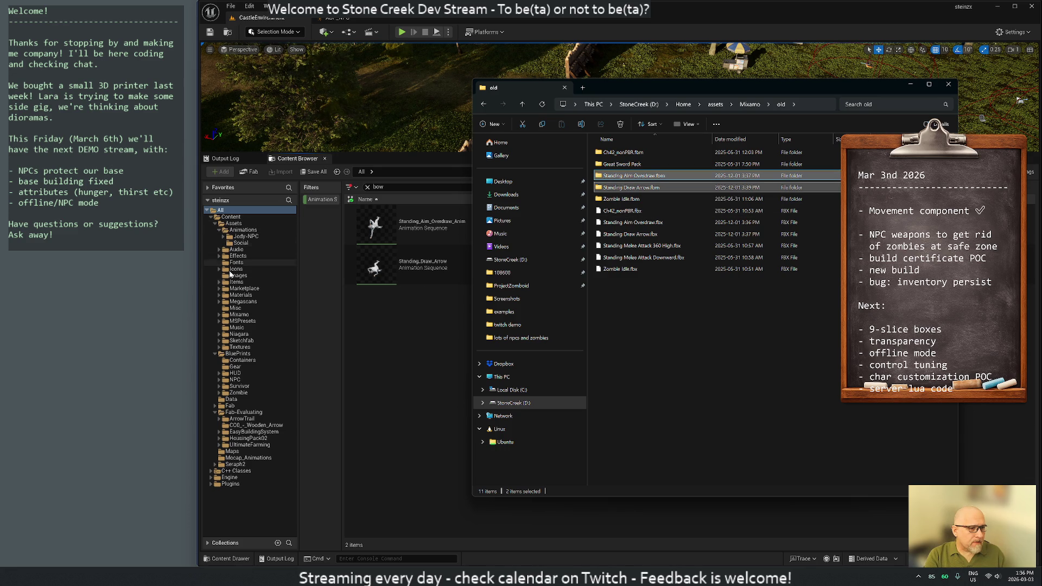
left_click(237, 314)
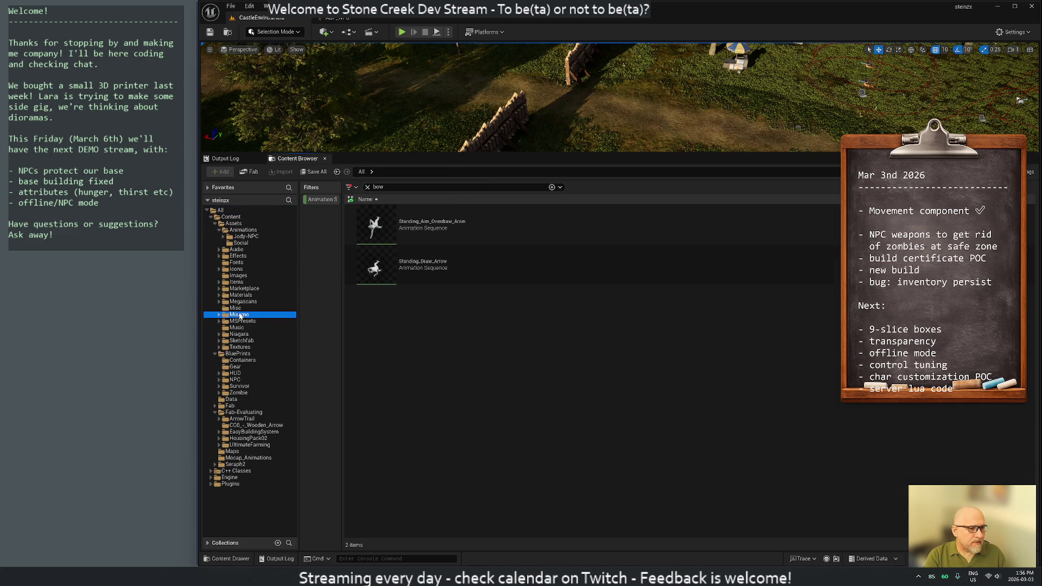
- Switch to the Jody-NPC animations folder and clear the bow search and asset filters
left_click(219, 316)
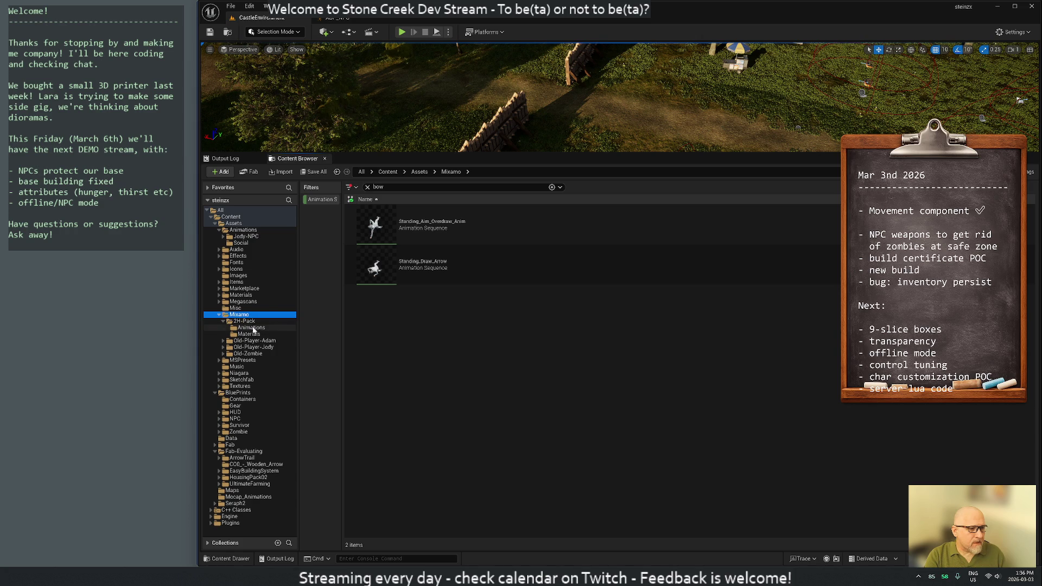
right_click(238, 315)
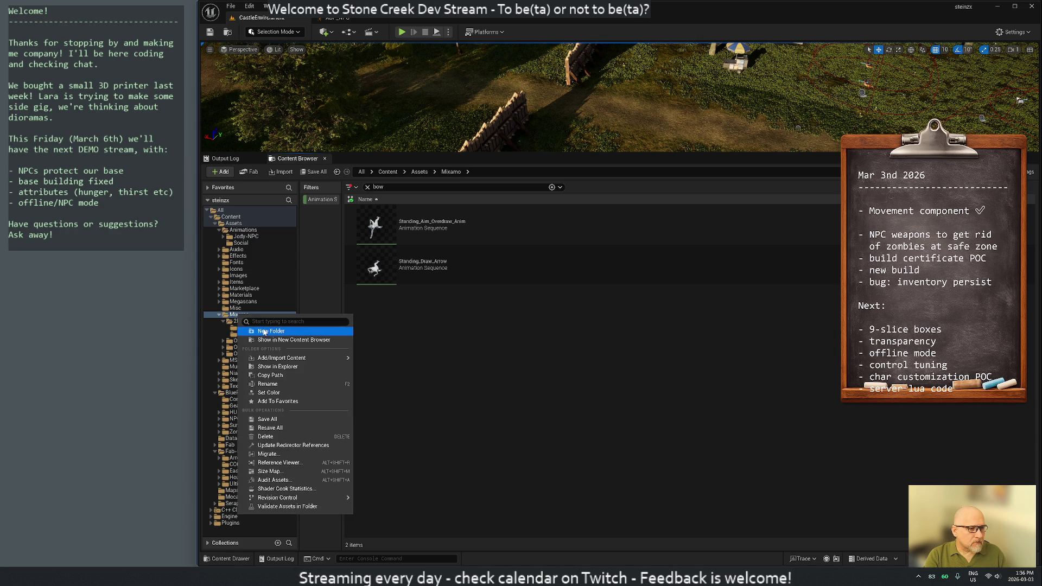
left_click(247, 236)
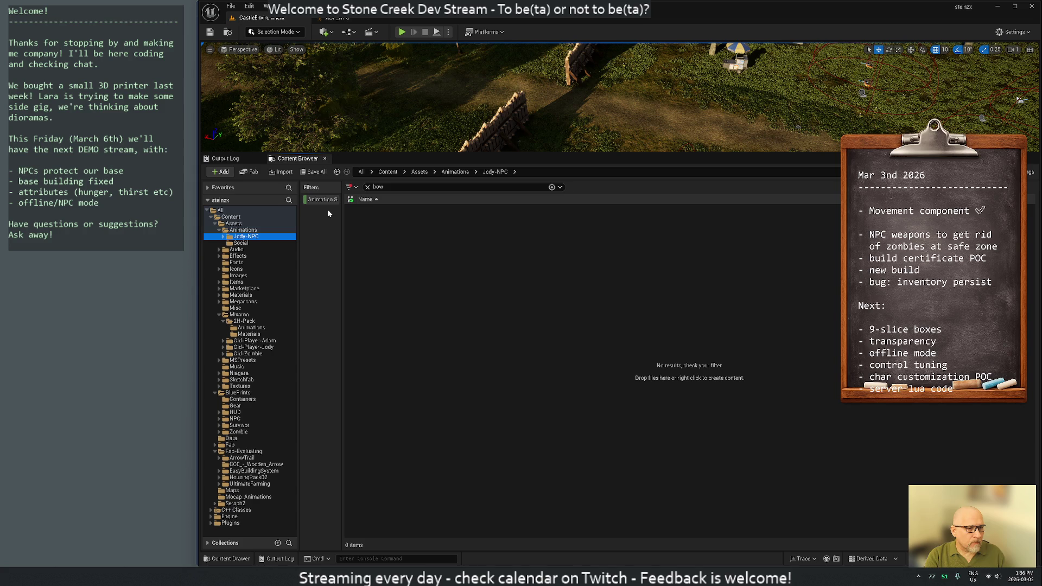
left_click(353, 188)
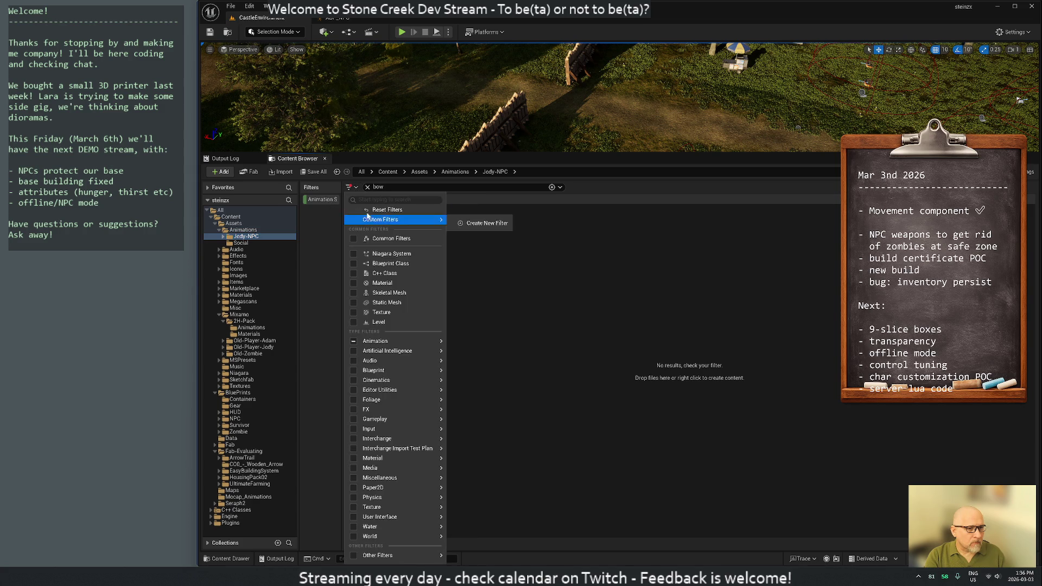
left_click(367, 189)
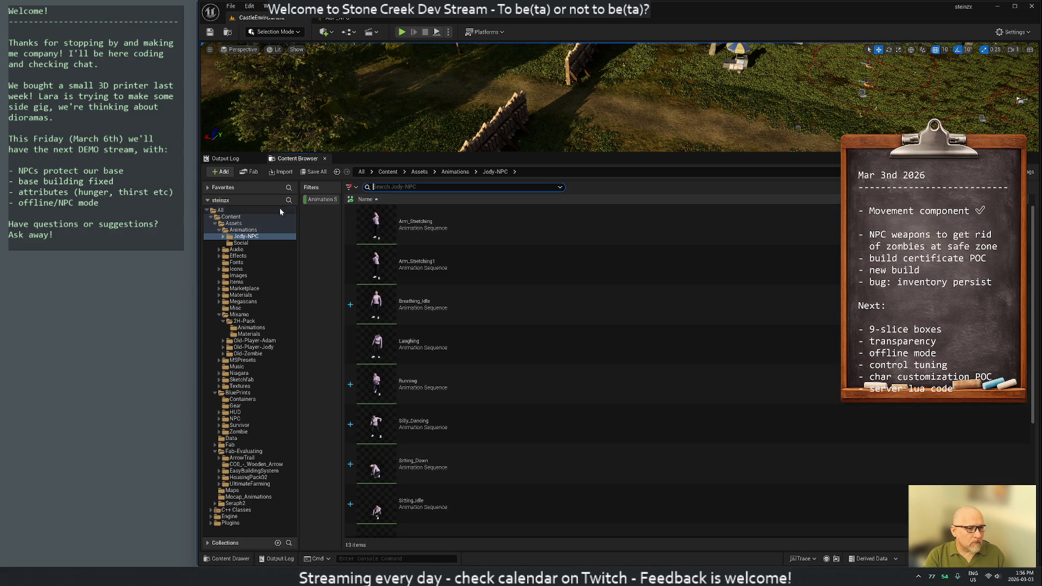
left_click(349, 187)
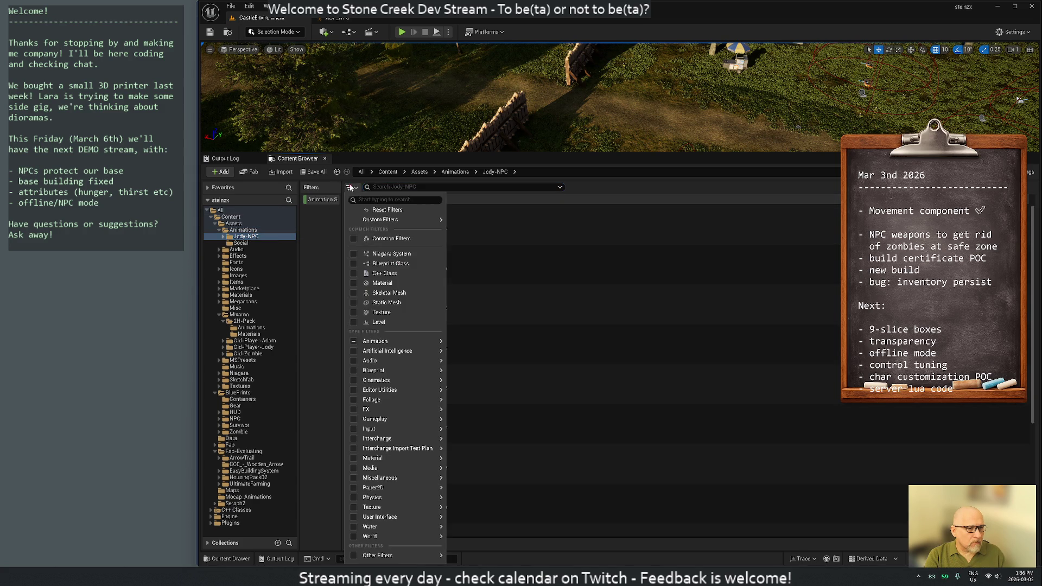
left_click(383, 214)
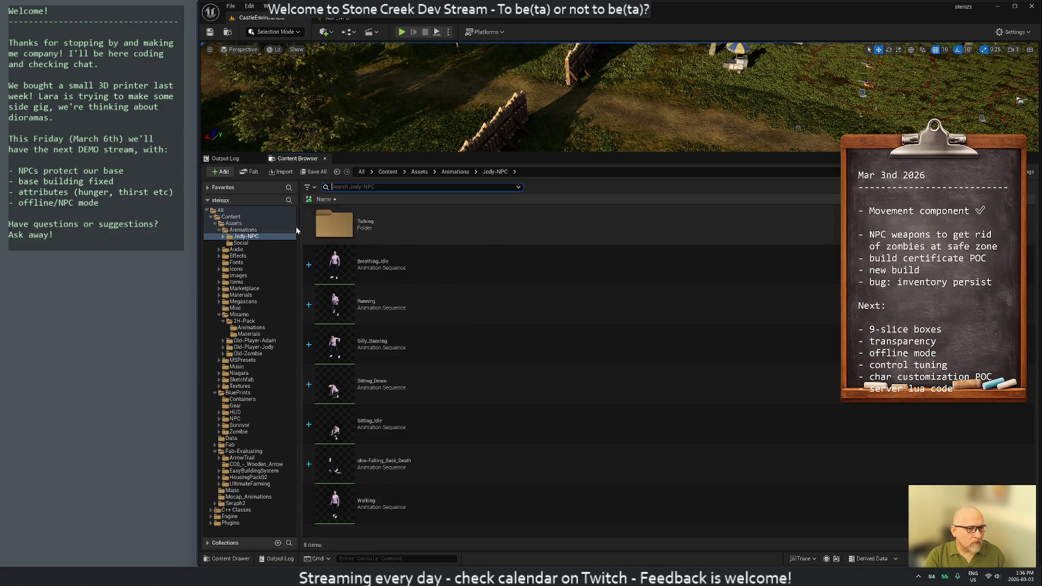
- Create a new Temp subfolder inside Jody-NPC and switch back to the Explorer window
left_click(243, 236)
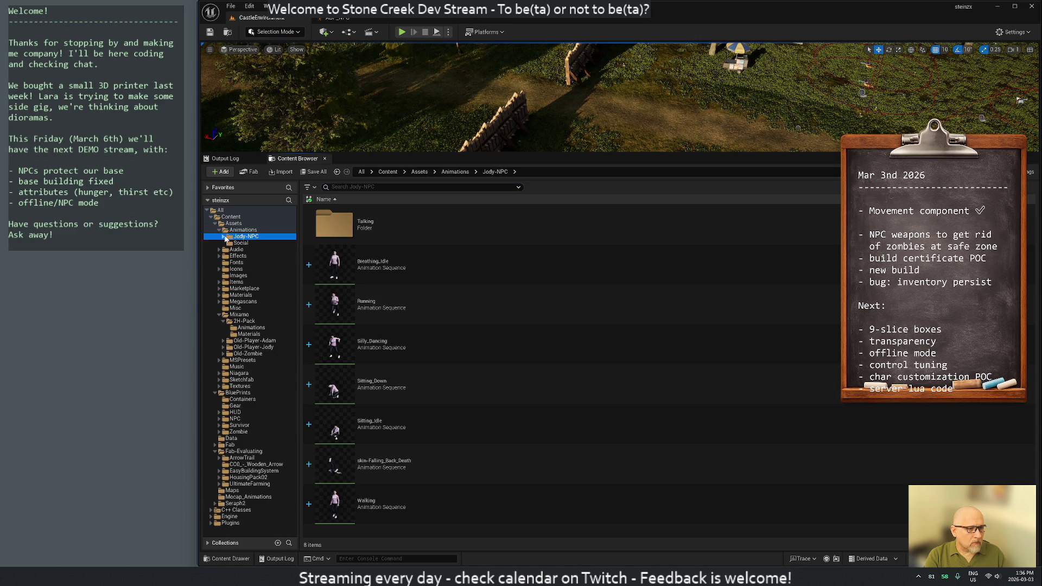
left_click(224, 236)
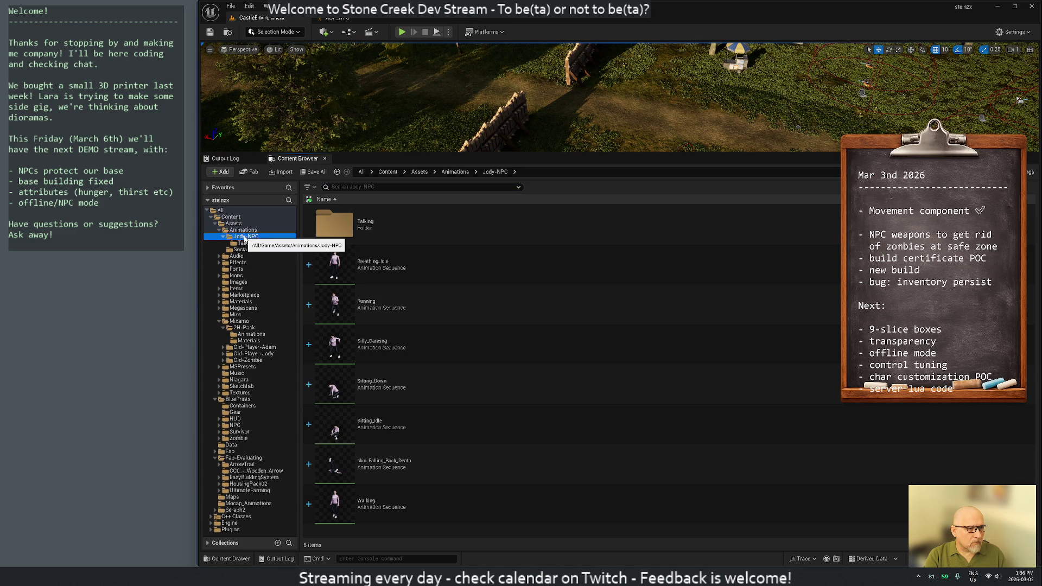
right_click(242, 237)
left_click(356, 255)
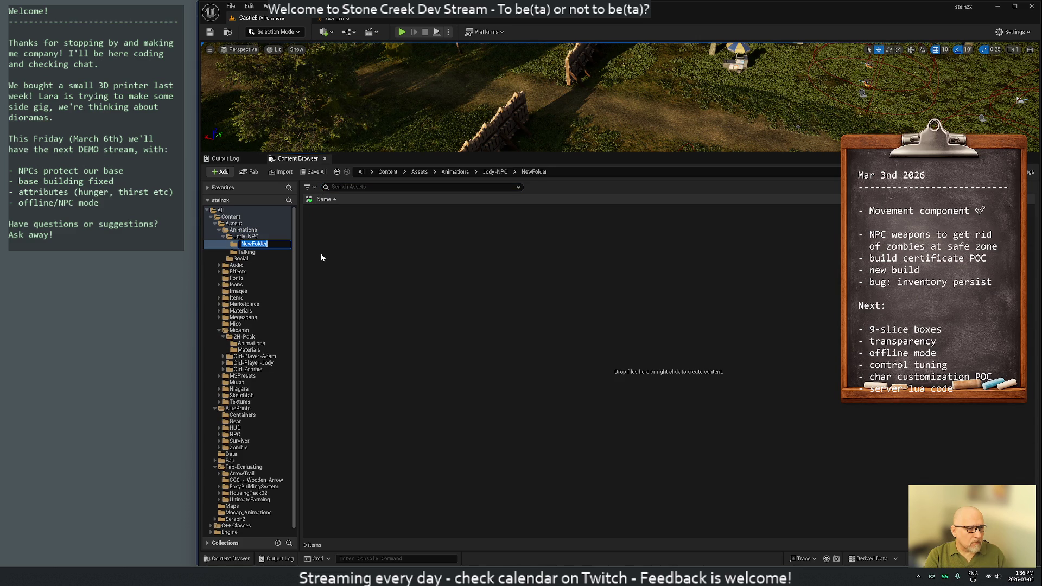
type("Temp")
key("Return")
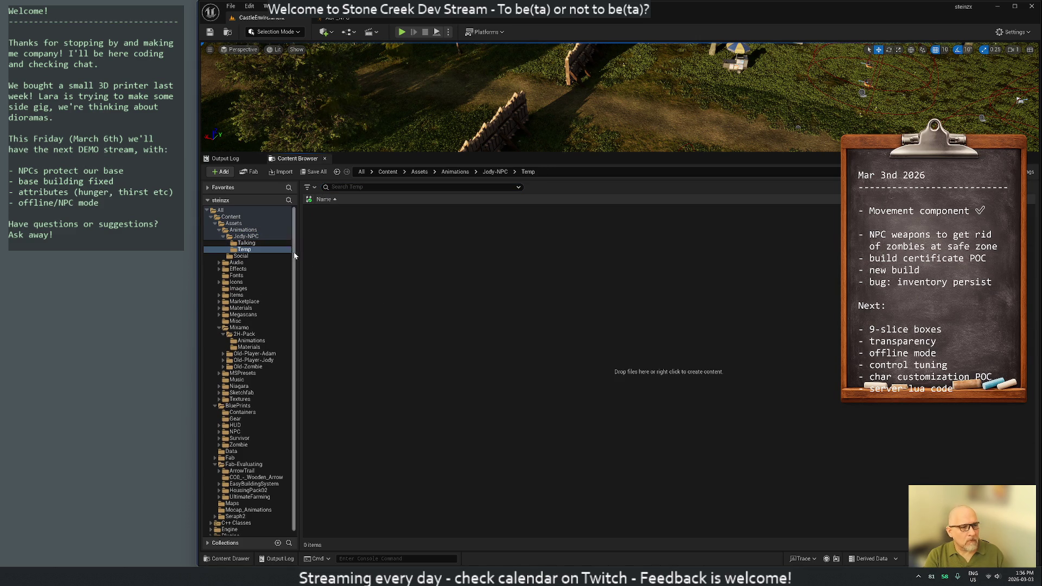
key("alt+Tab")
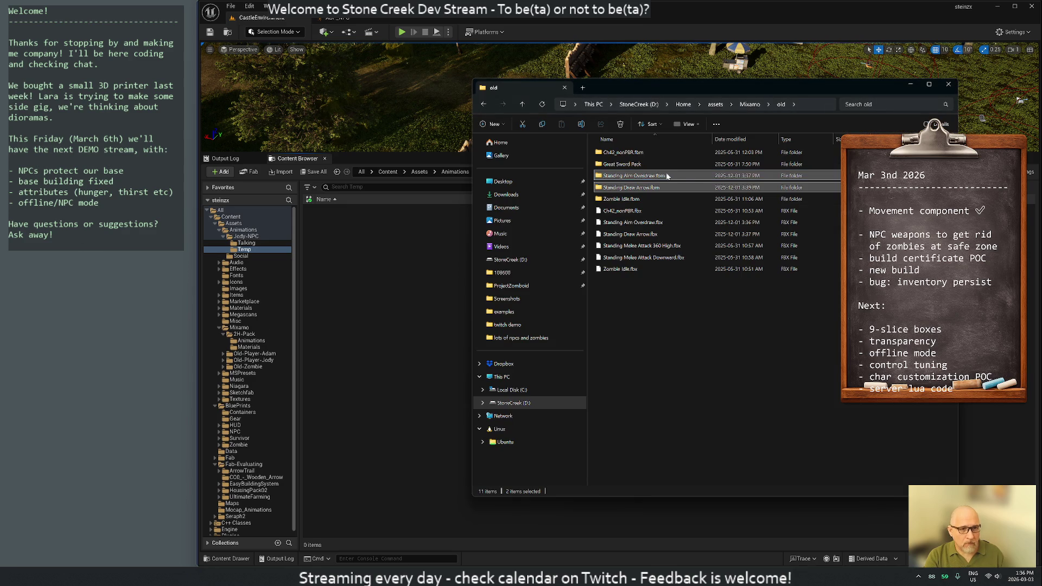
- Drag the two selected .fbm folders from Explorer into the Temp content folder to import them
left_click_drag(621, 177, 369, 290)
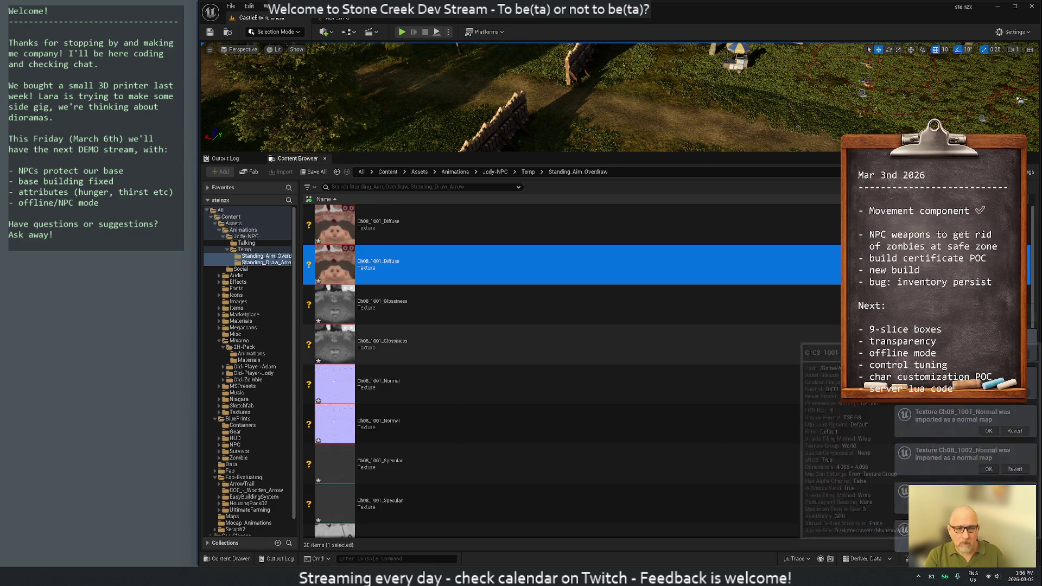
scroll(722, 356, "down", 4)
scroll(723, 357, "down", 4)
scroll(700, 359, "down", 3)
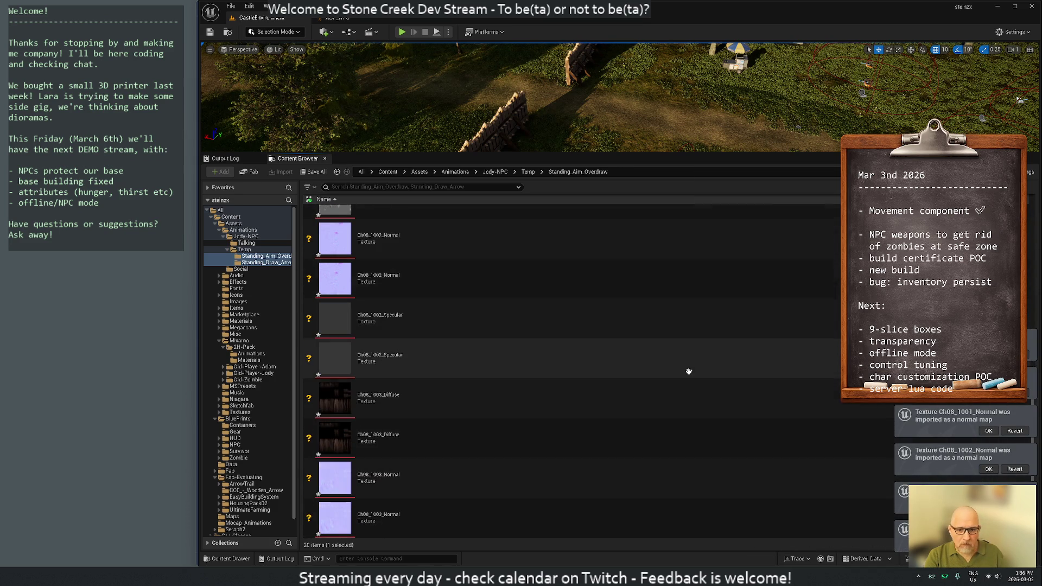
scroll(644, 351, "up", 3)
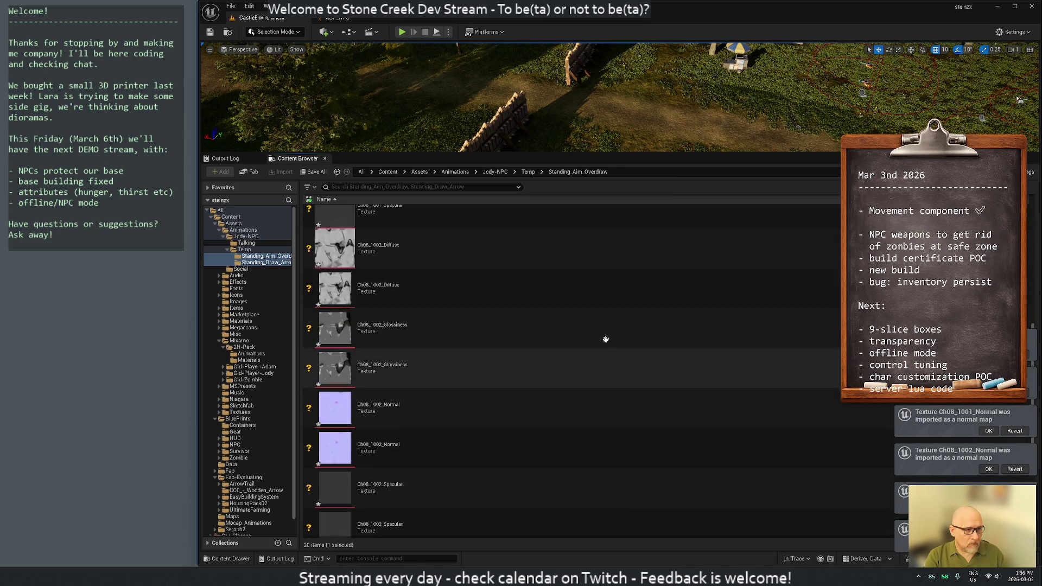
scroll(618, 337, "up", 3)
scroll(597, 328, "up", 2)
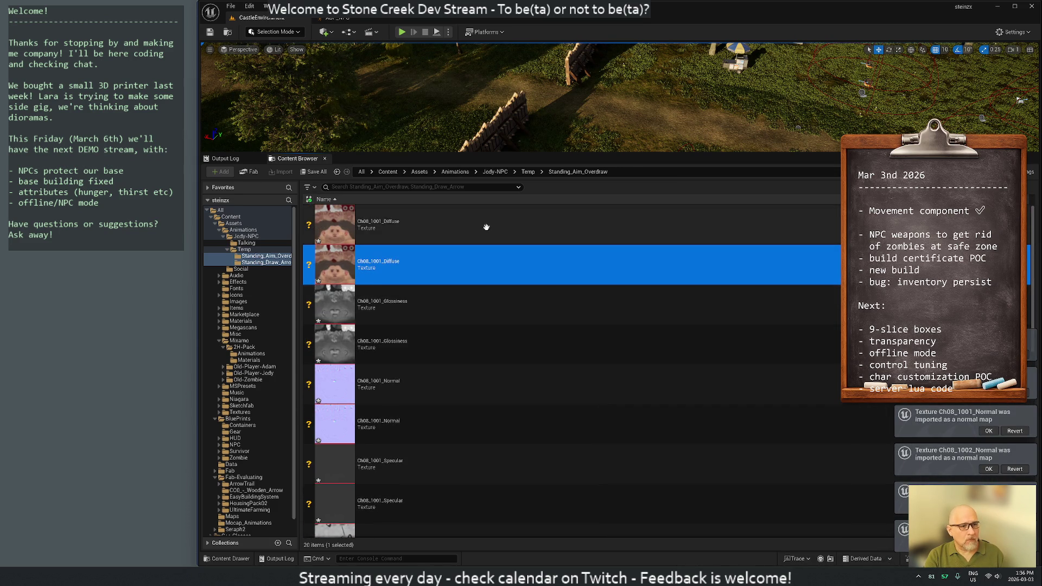
scroll(571, 338, "down", 1)
scroll(504, 360, "down", 3)
scroll(489, 358, "down", 4)
scroll(469, 354, "down", 4)
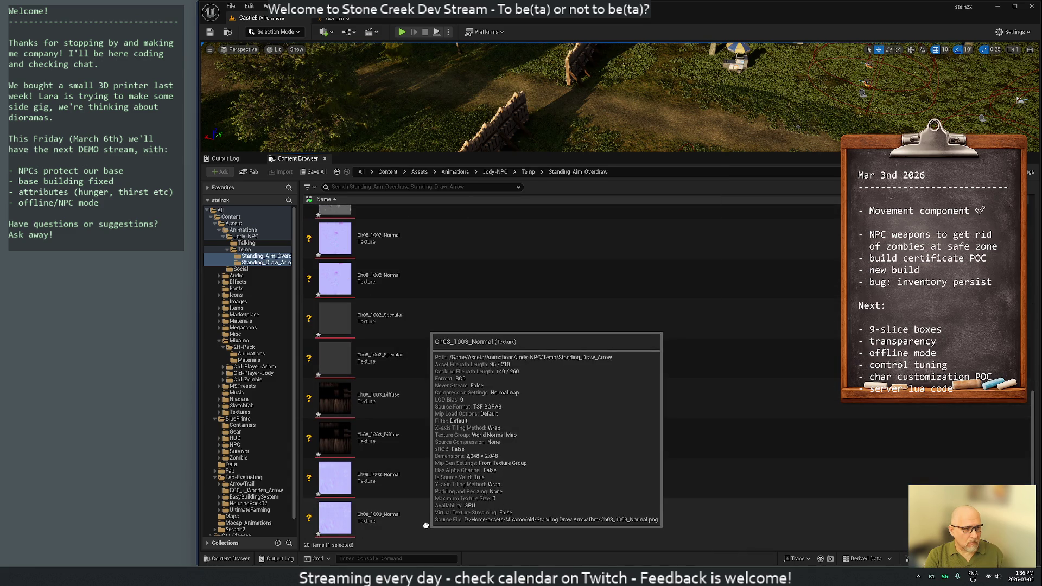
- Select all imported textures and look at Temp and its Standing_Aim_Overdraw subfolder
key("ctrl+a")
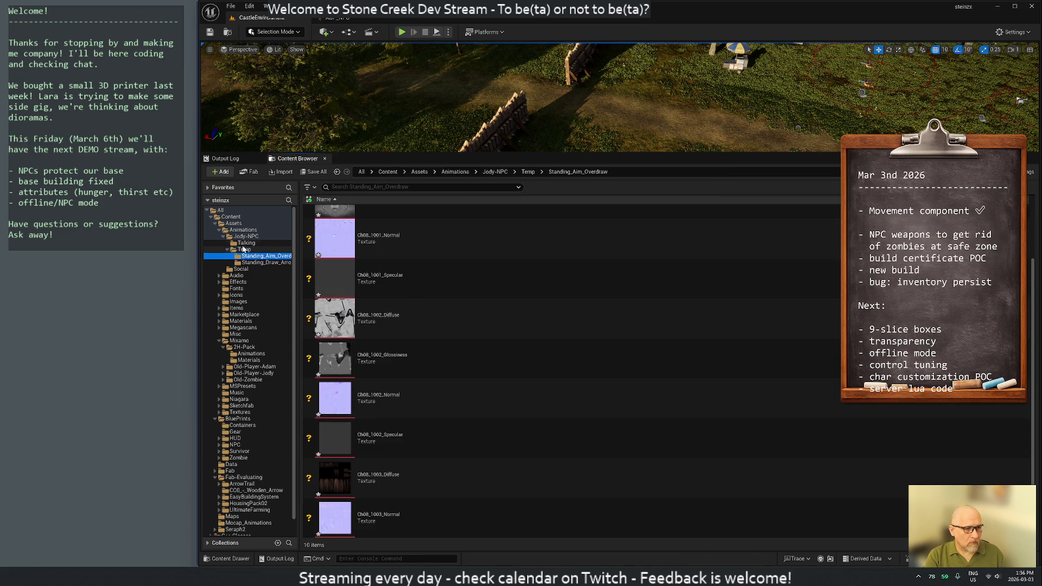
left_click(244, 249)
left_click(244, 257)
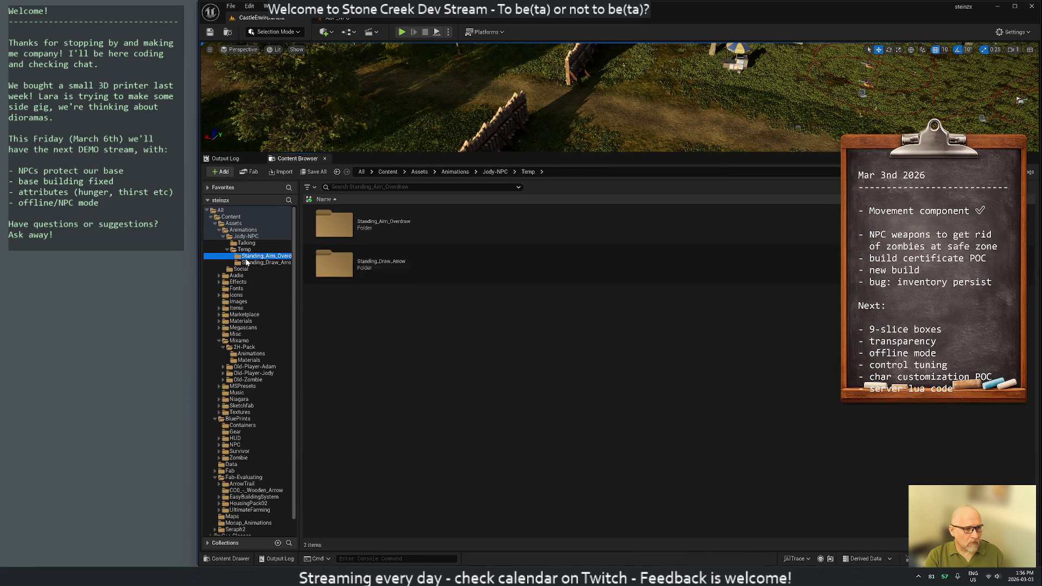
scroll(588, 347, "down", 2)
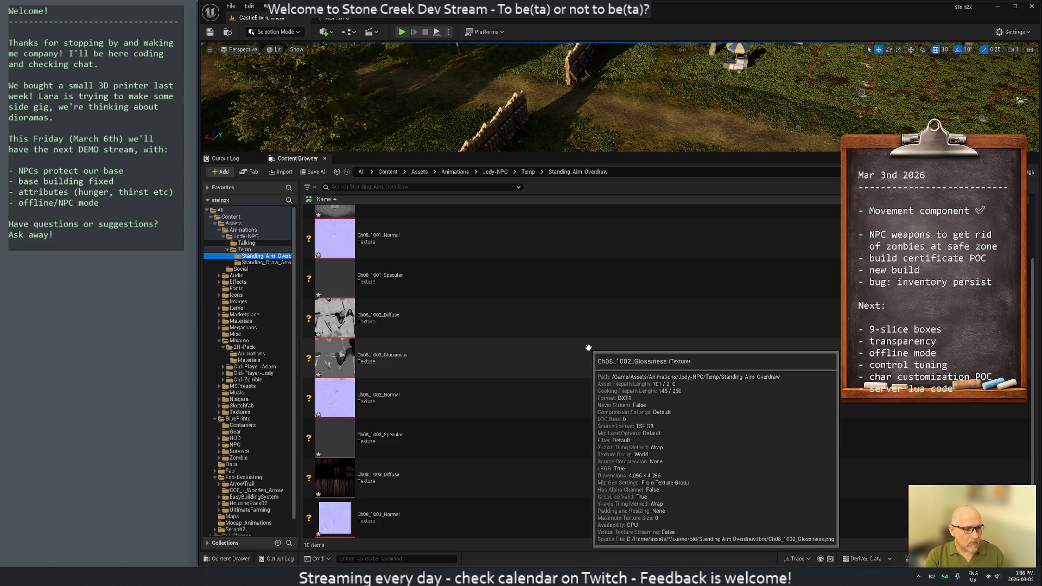
scroll(588, 346, "up", 2)
- Back in Temp, select both Standing_Aim_Overdraw and Standing_Draw_Arrow folders
left_click(245, 249)
left_click(343, 240)
left_click(336, 264, "shift")
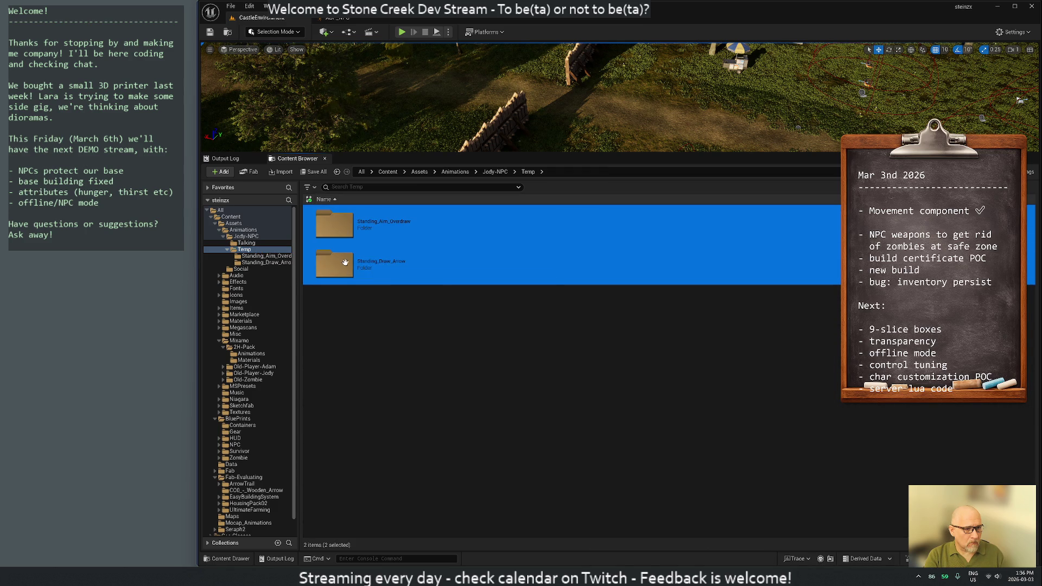
- Start deleting the two texture folders and then Temp, cancelling both prompts
right_click(339, 266)
left_click(361, 370)
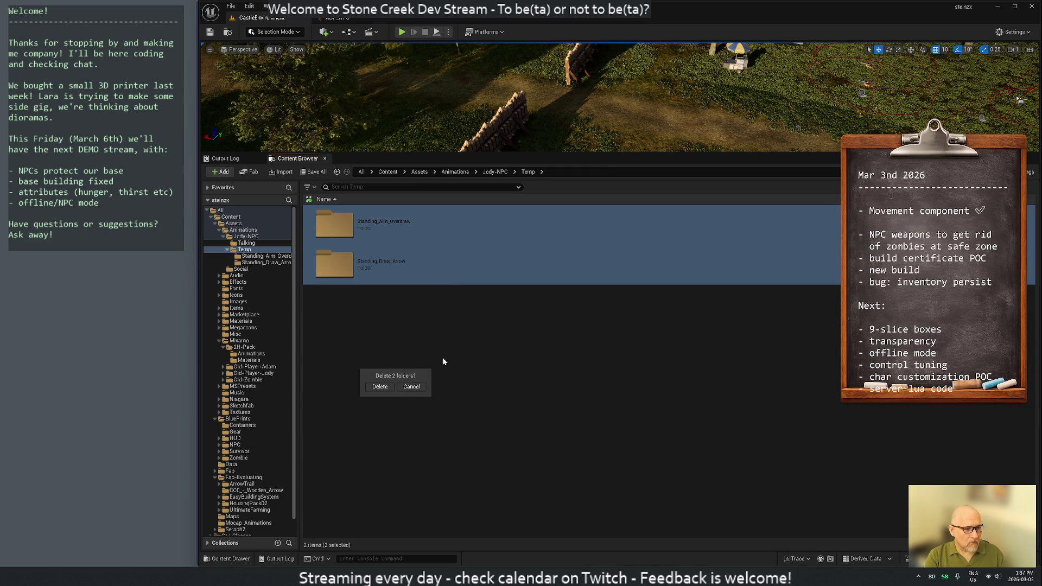
left_click(397, 392)
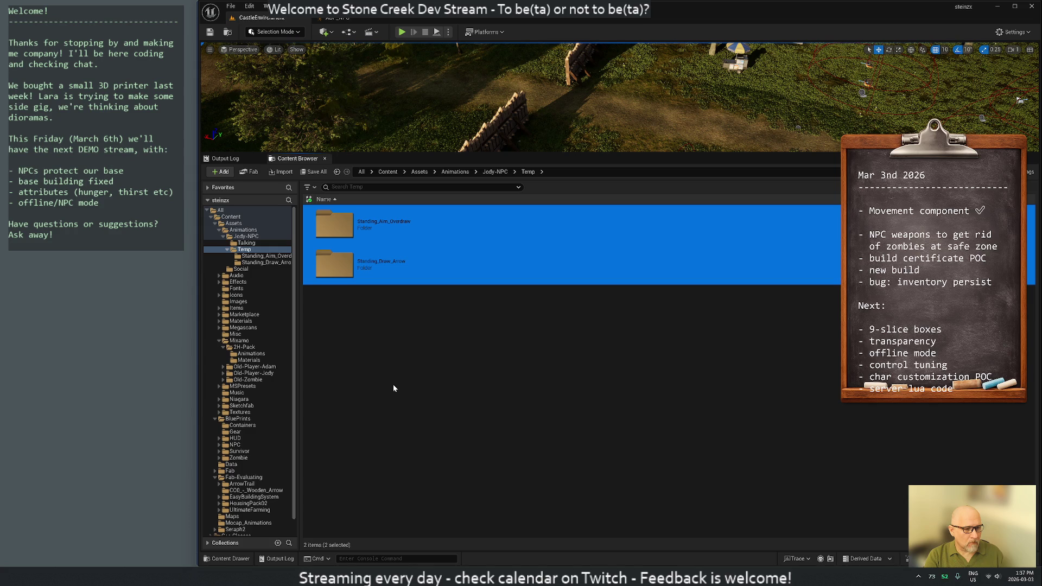
left_click(399, 356)
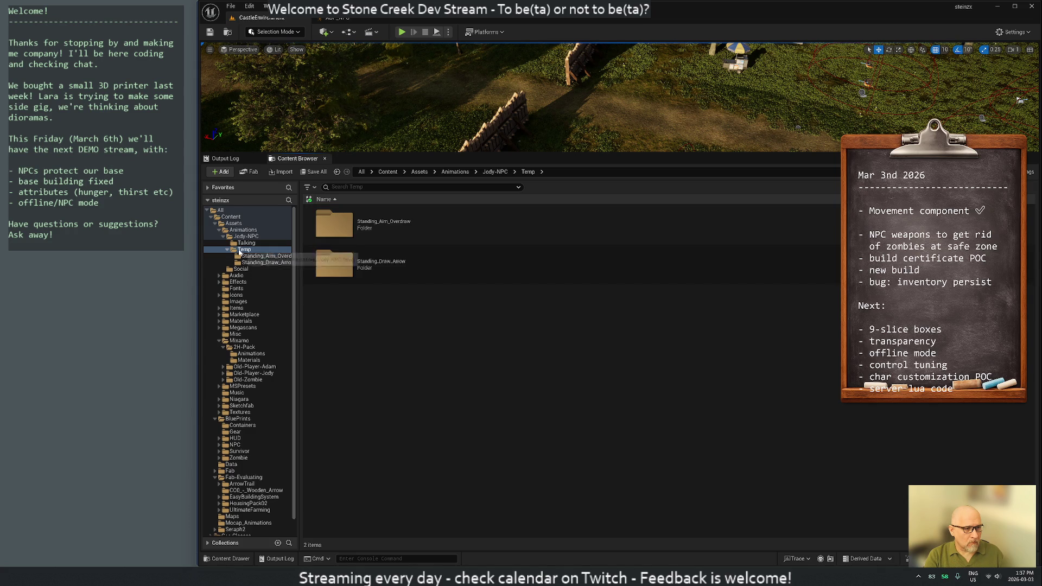
right_click(246, 251)
left_click(322, 372)
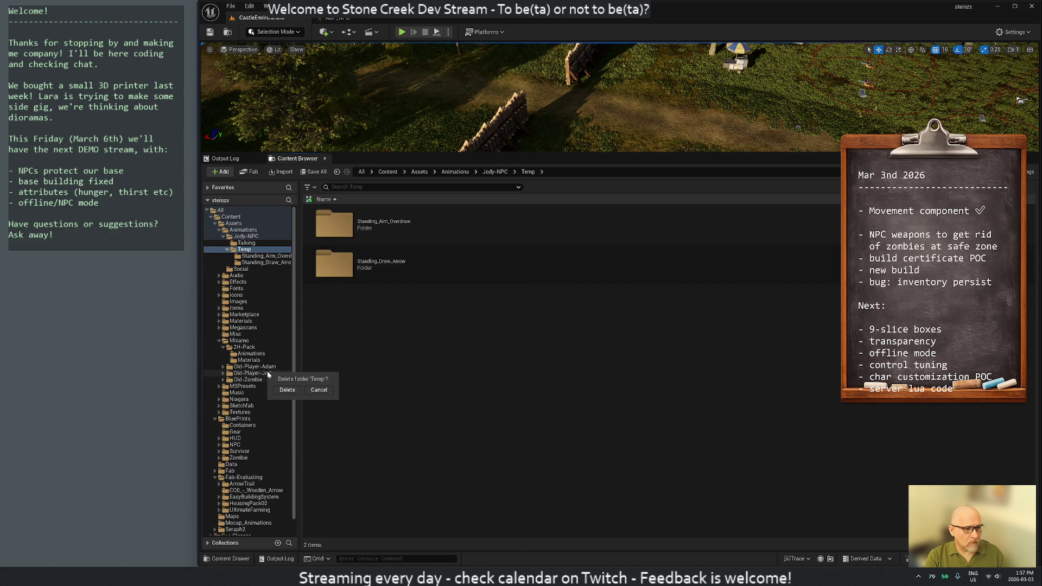
left_click(287, 389)
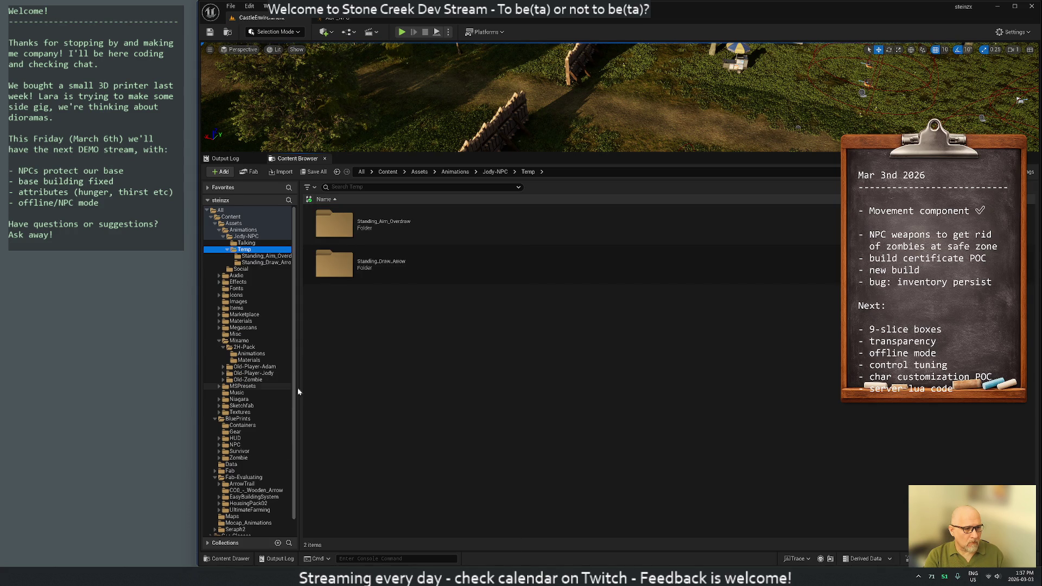
- Close Unreal Editor choosing Don't Save for the imported Ch08 textures
right_click(241, 240)
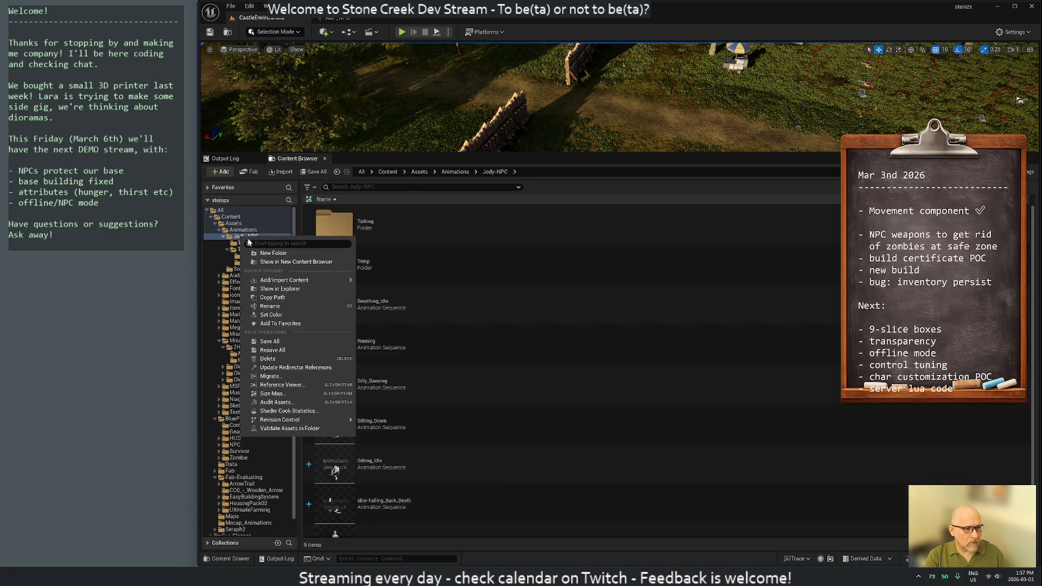
left_click(278, 369)
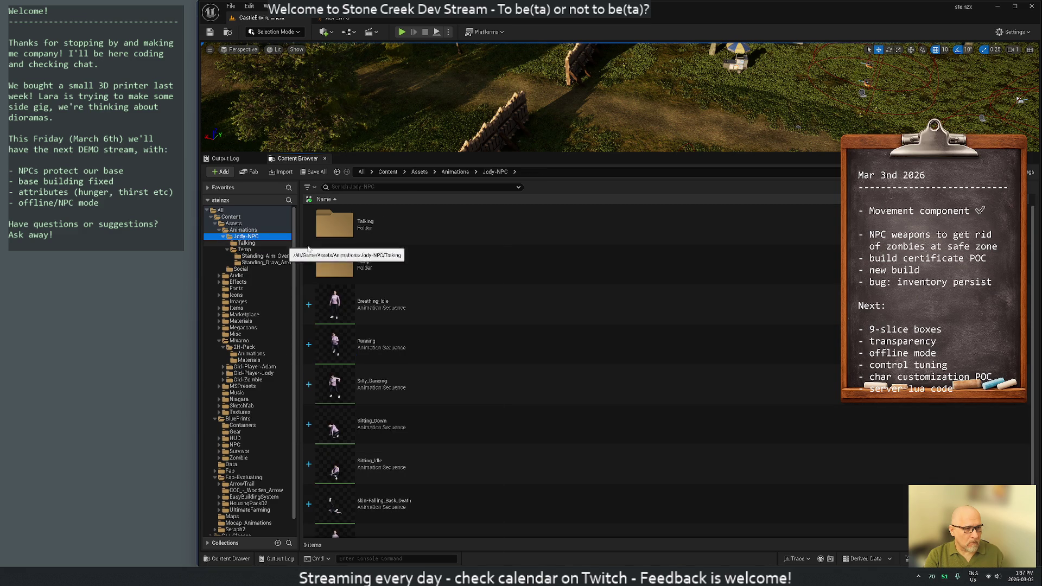
left_click(311, 171)
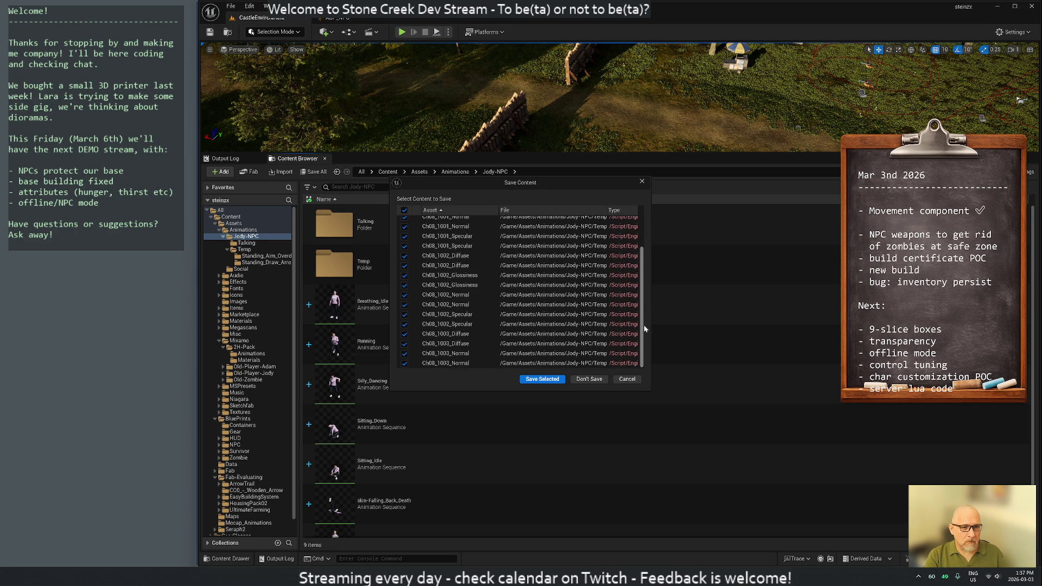
left_click(588, 379)
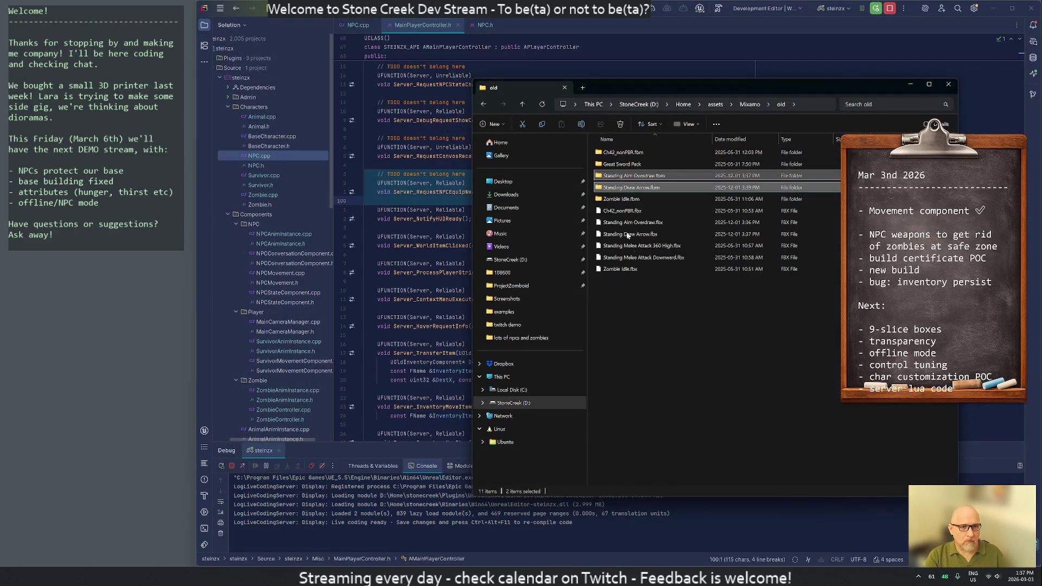
- Open a new Explorer window and browse StoneCreek (D:) > Home > stonecreek
left_click(632, 327)
left_click_drag(614, 93, 388, 123)
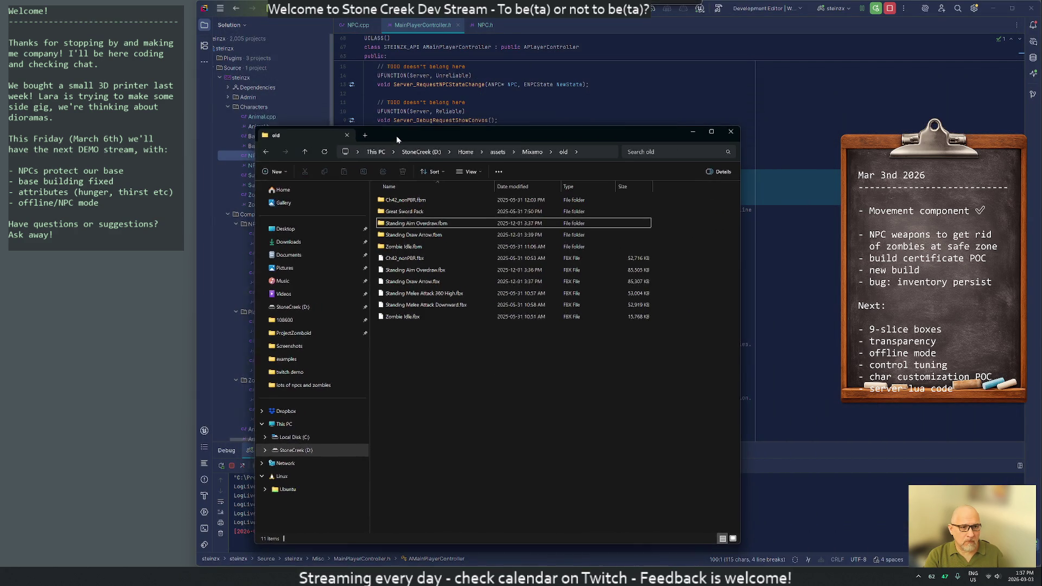
key("super+e")
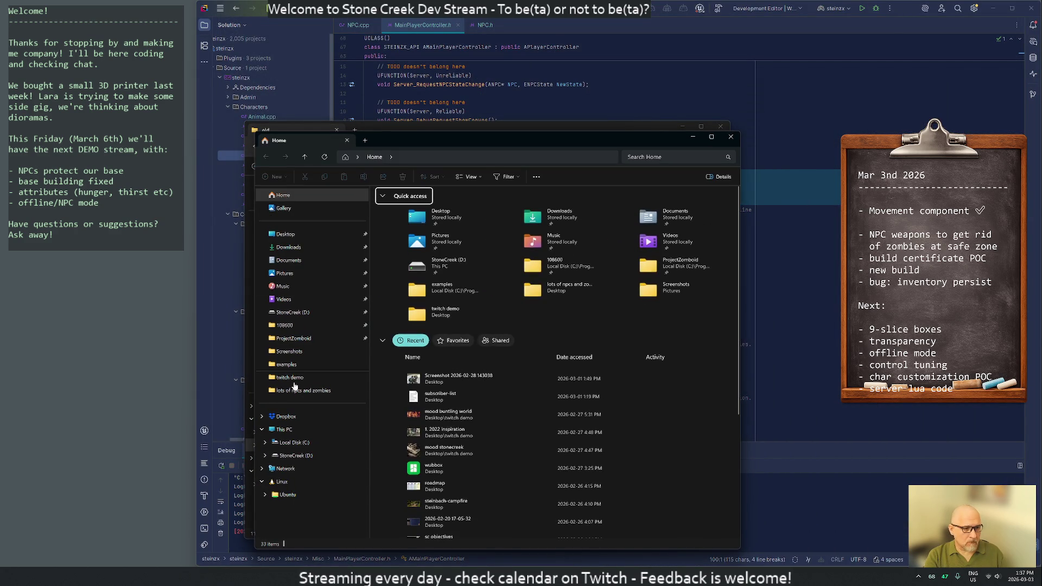
left_click(303, 456)
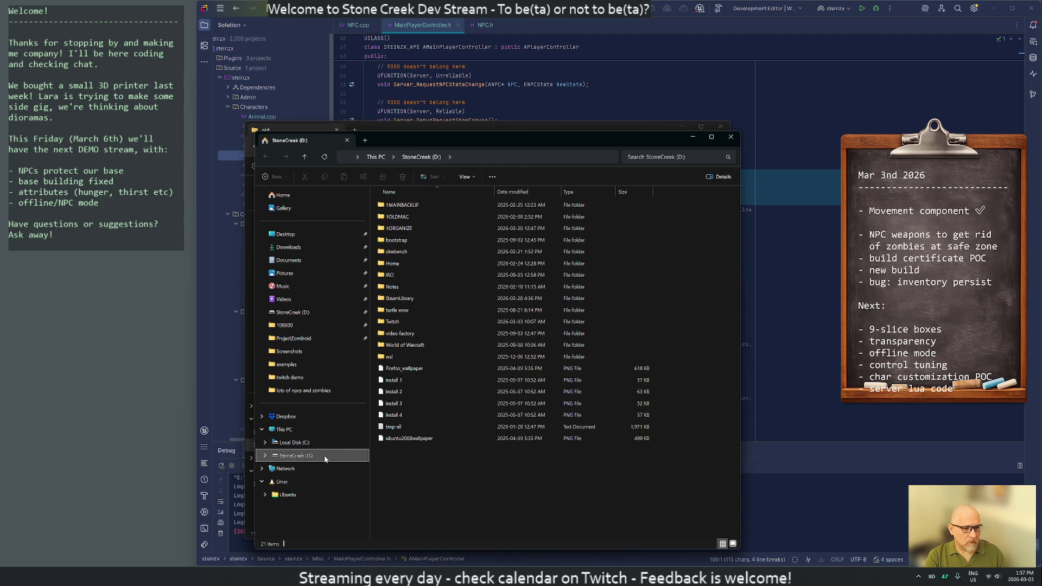
double_click(400, 265)
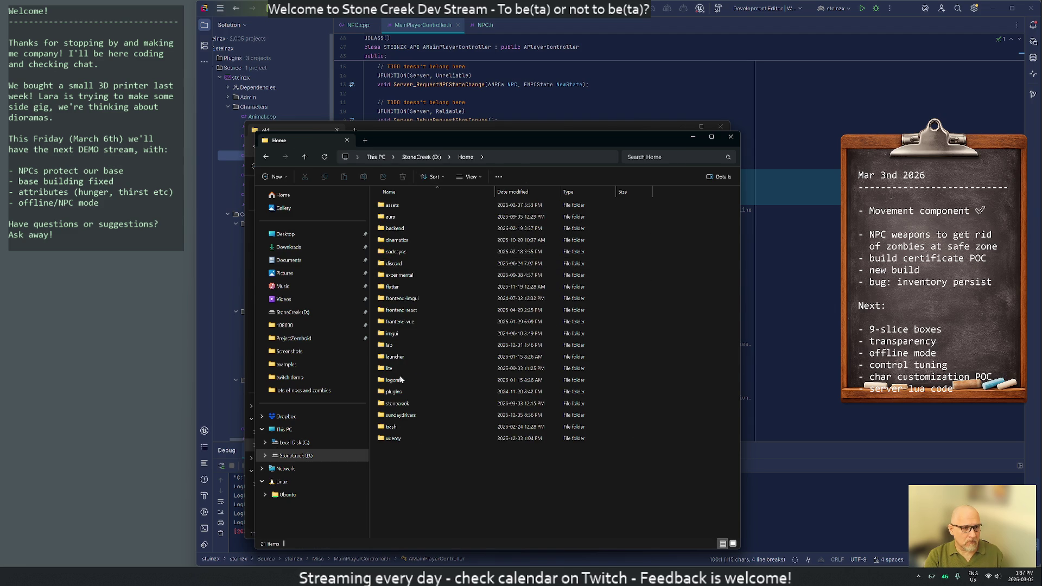
double_click(397, 403)
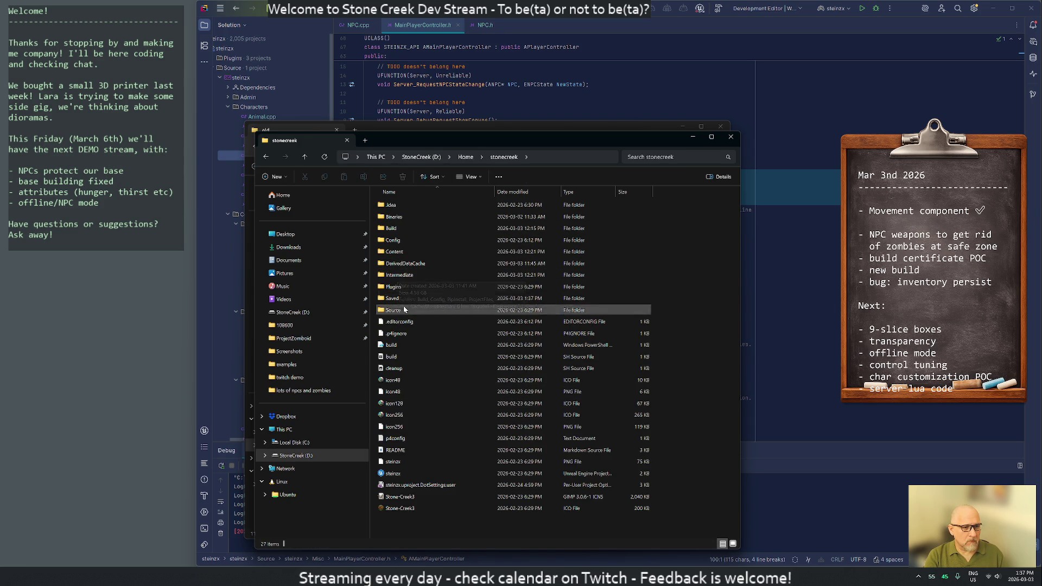
- Continue into Content > Assets > Animations > Jody-NPC and peek inside its Temp folder
double_click(404, 252)
double_click(394, 205)
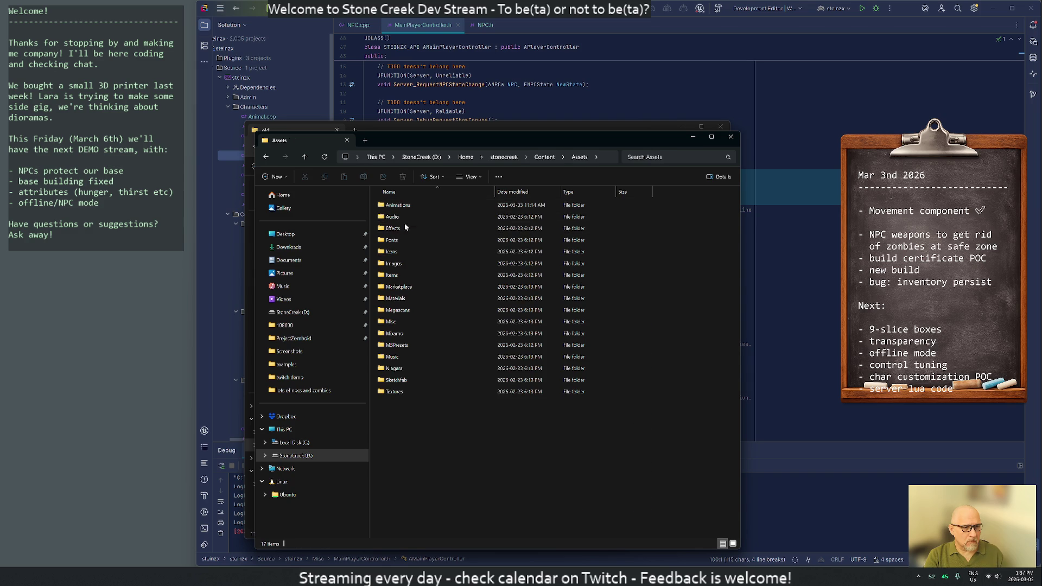
double_click(404, 333)
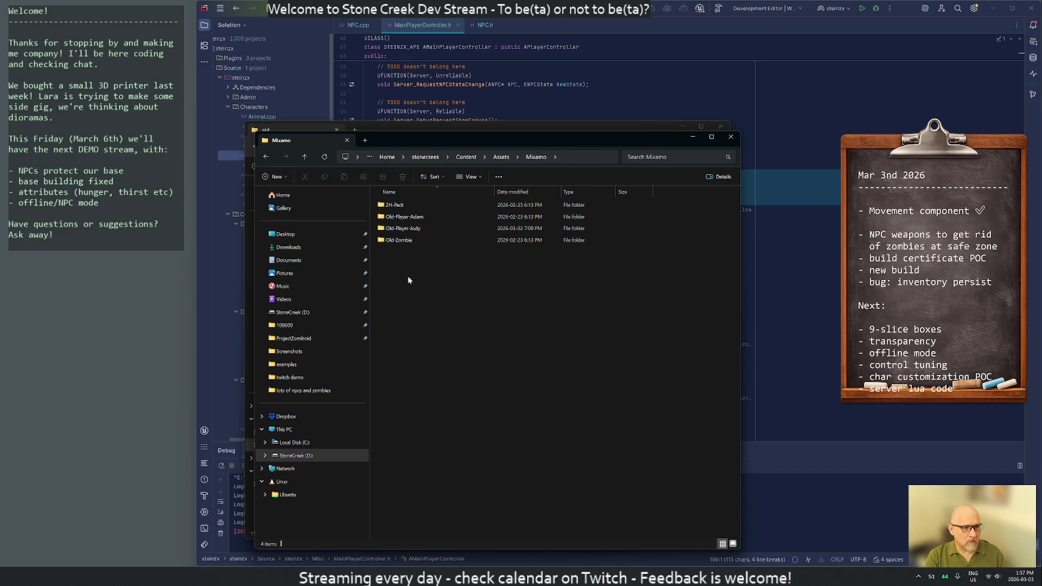
key("alt+Left")
double_click(395, 208)
left_click(395, 219)
double_click(395, 219)
key("alt+Left")
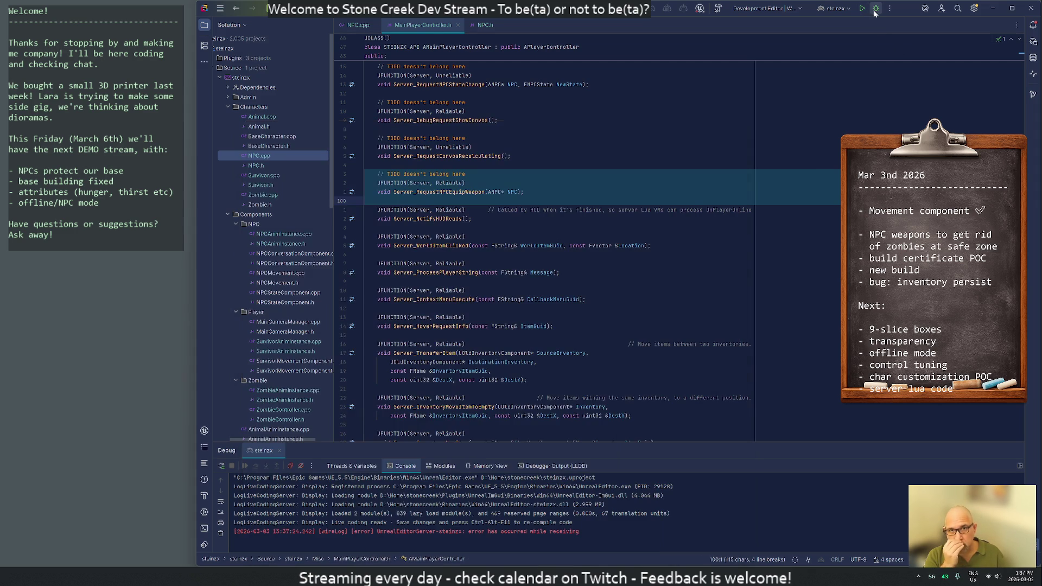
- Close the Explorer window and start building the project in Rider
left_click(804, 201)
key("ctrl+shift+b")
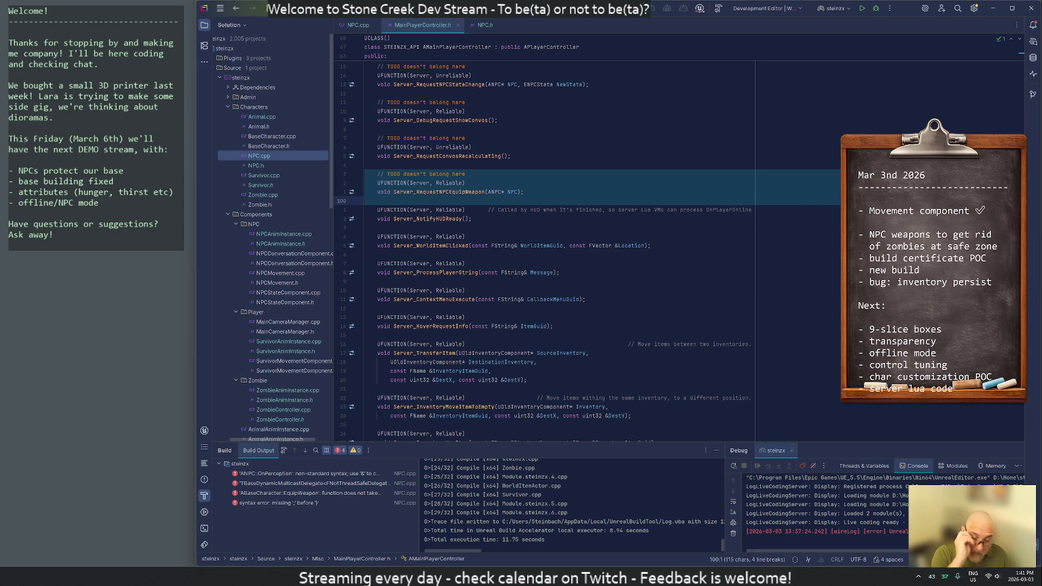
- Jump to the NPC.cpp build errors including line 64, then rebuild to recheck
double_click(280, 473)
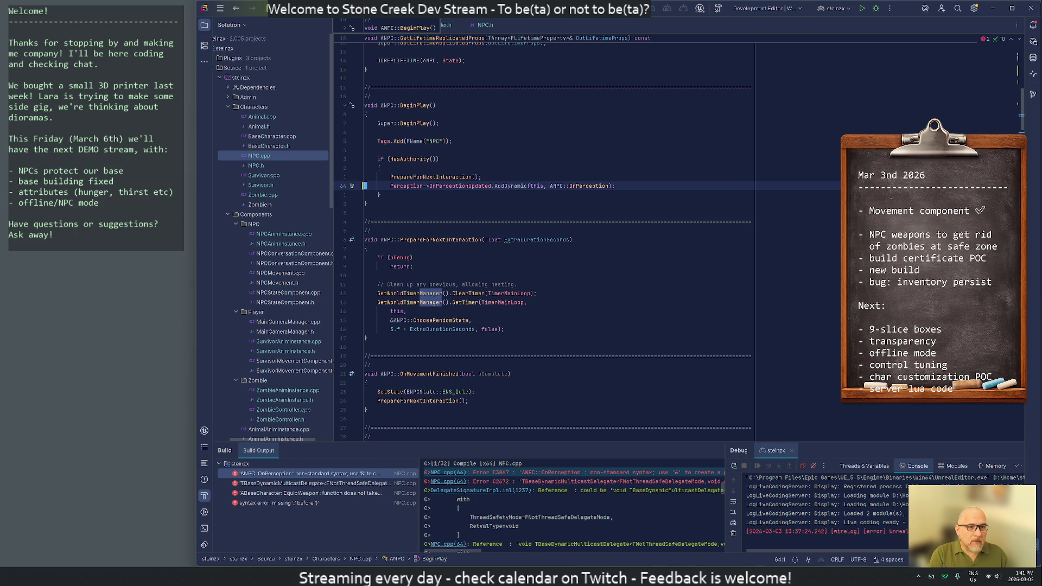
double_click(324, 475)
type("&")
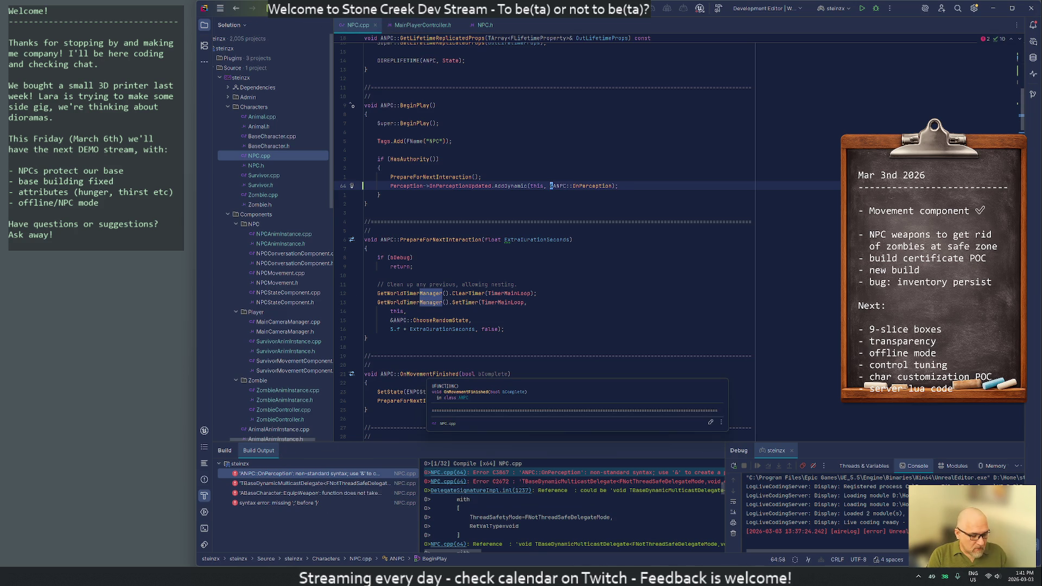
key("ctrl+shift+b")
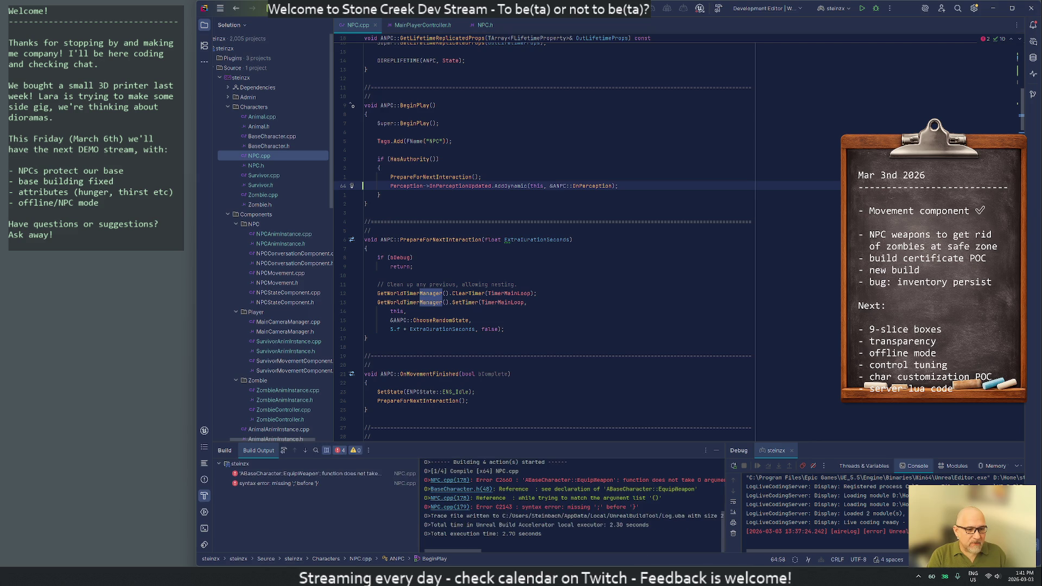
- Visit the EquipWeapon and line 179 errors, then find Server_RequestNPCEquipWeapon in MainPlayerController.cpp via an 'equip' search
double_click(298, 472)
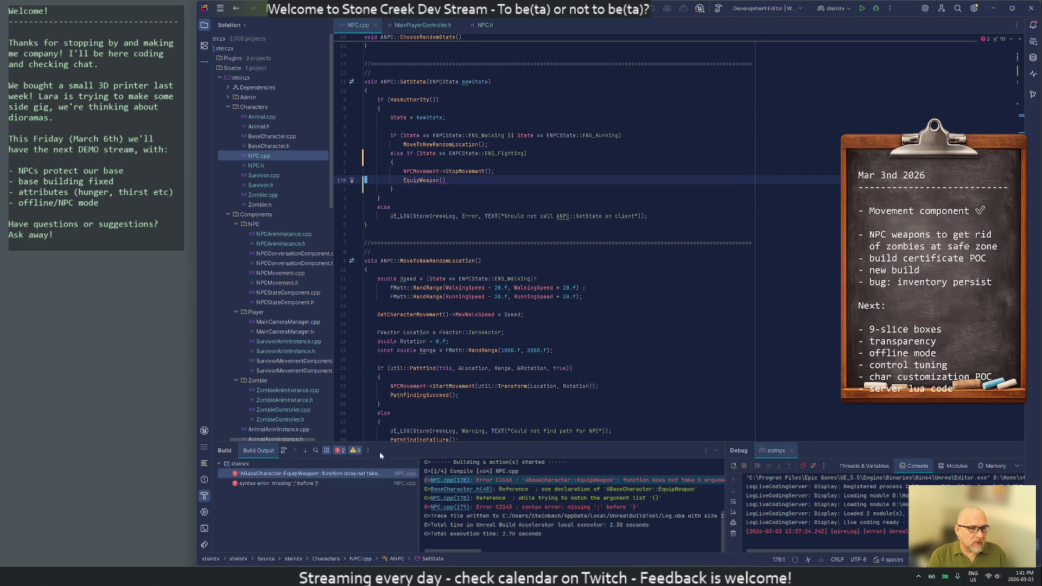
double_click(272, 482)
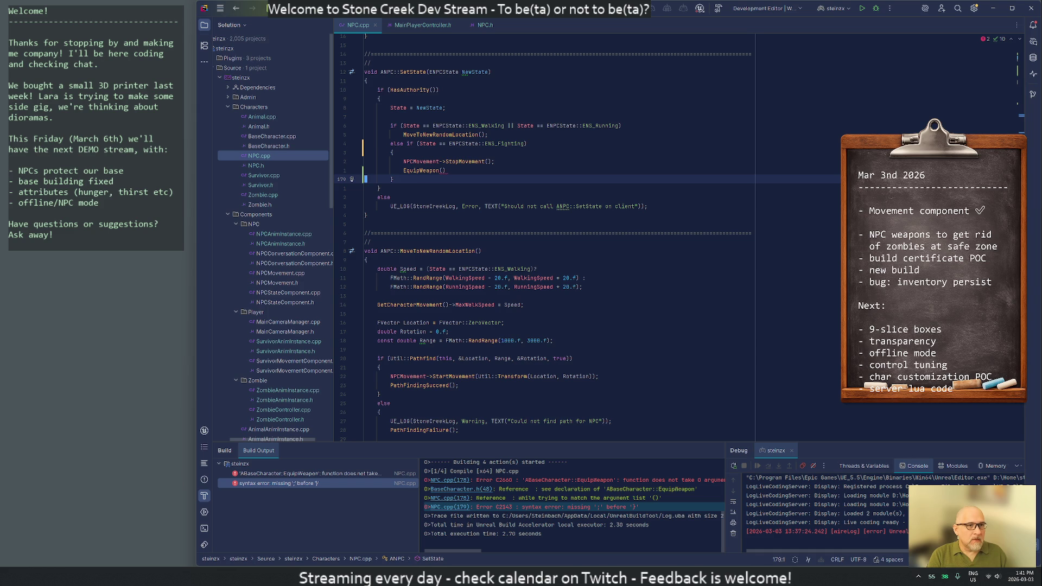
left_click(416, 25)
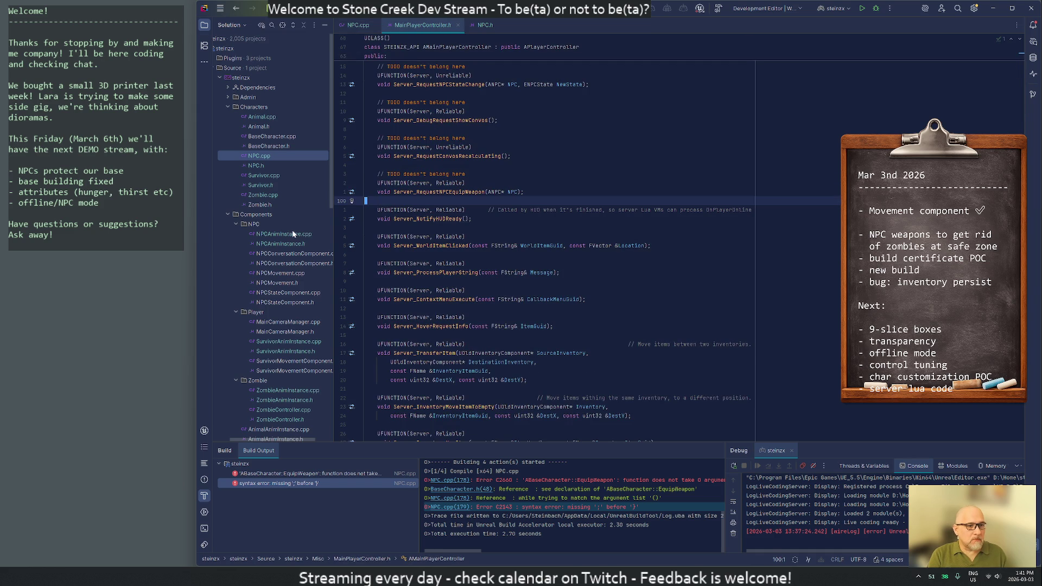
key("alt+o")
type("/equip")
key("Return")
key("n")
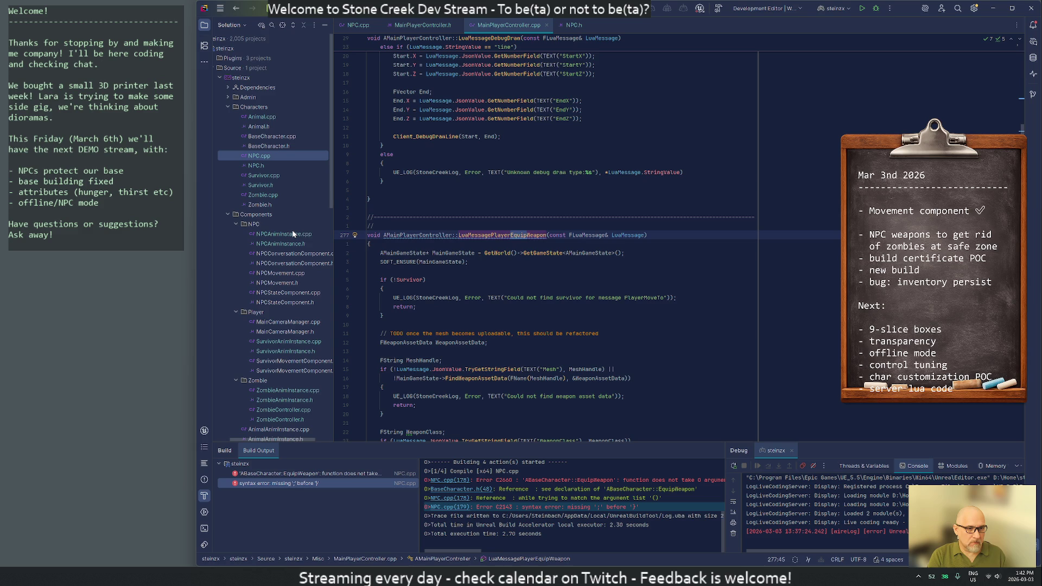
key("n")
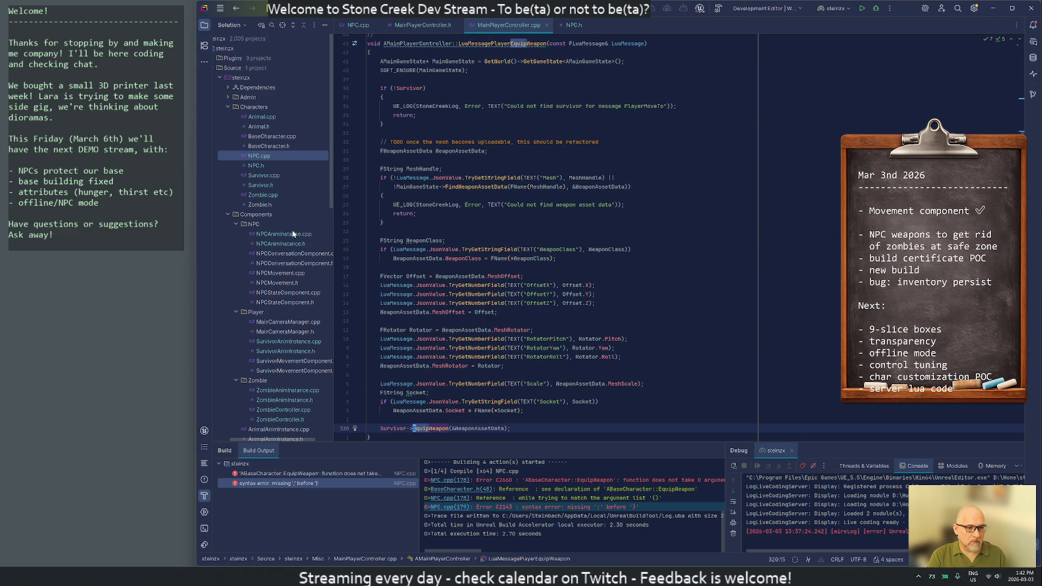
key("n")
key("n")
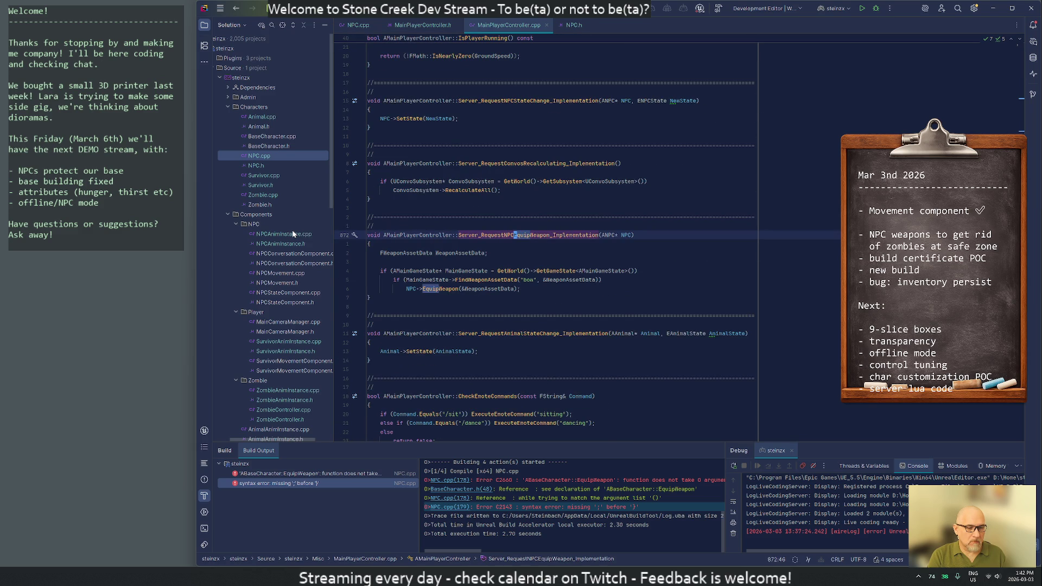
- Yank the FWeaponAssetData bow lookup lines and switch back to SetState in NPC.cpp
key("j")
key("j")
key("j")
key("j")
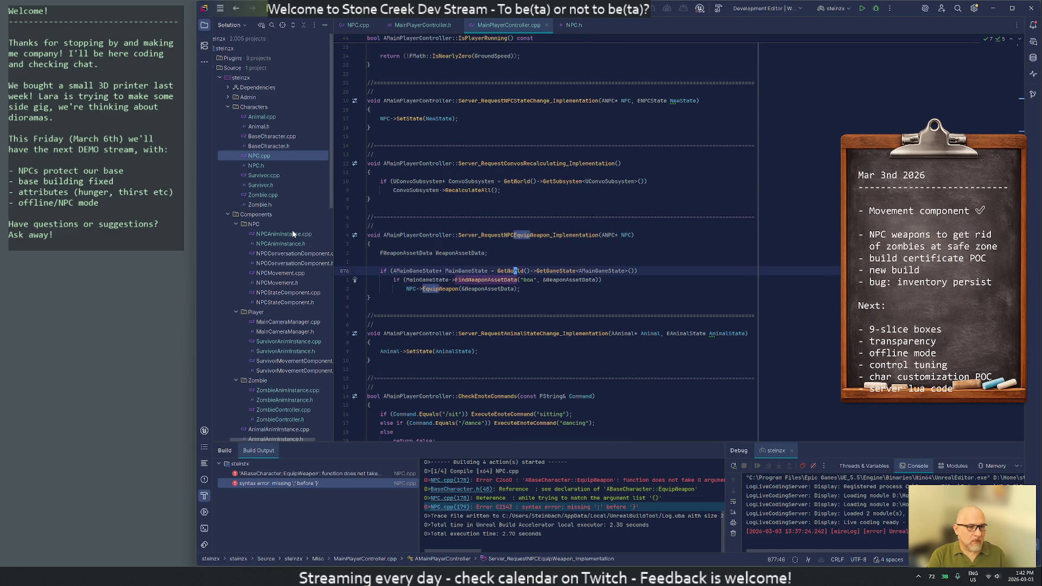
key("k")
key("k")
key("V")
key("j")
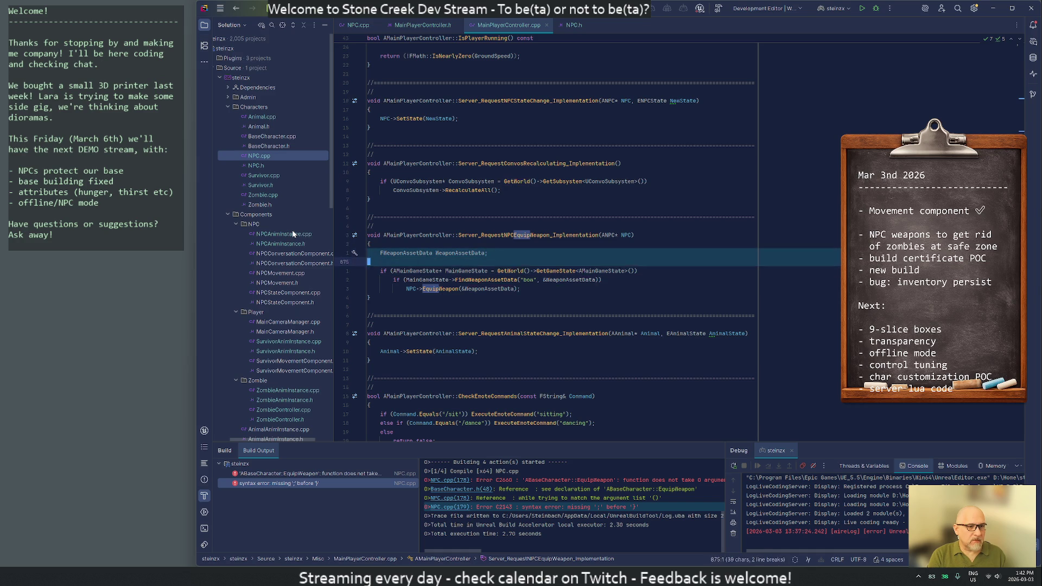
key("j")
key("j")
key("j")
key("y")
key("ctrl+Tab")
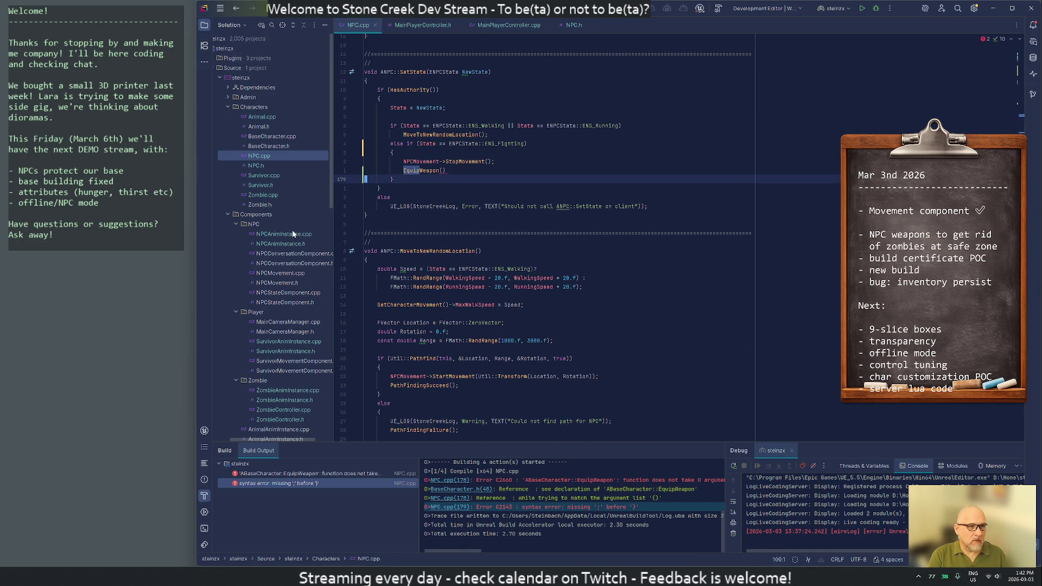
- Paste the bow asset-data lookup block above EquipWeapon() and indent it into the fighting branch
key("k")
key("k")
key("o")
key("Escape")
key("p")
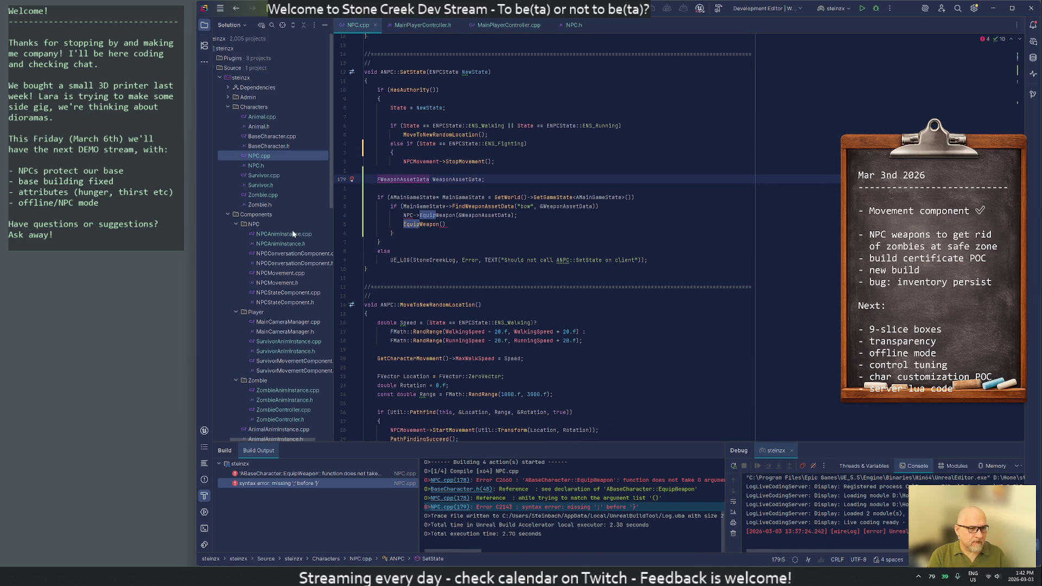
key("j")
key("j")
key("V")
key("j")
key("j")
key("j")
key("j")
key("j")
key("j")
key("j")
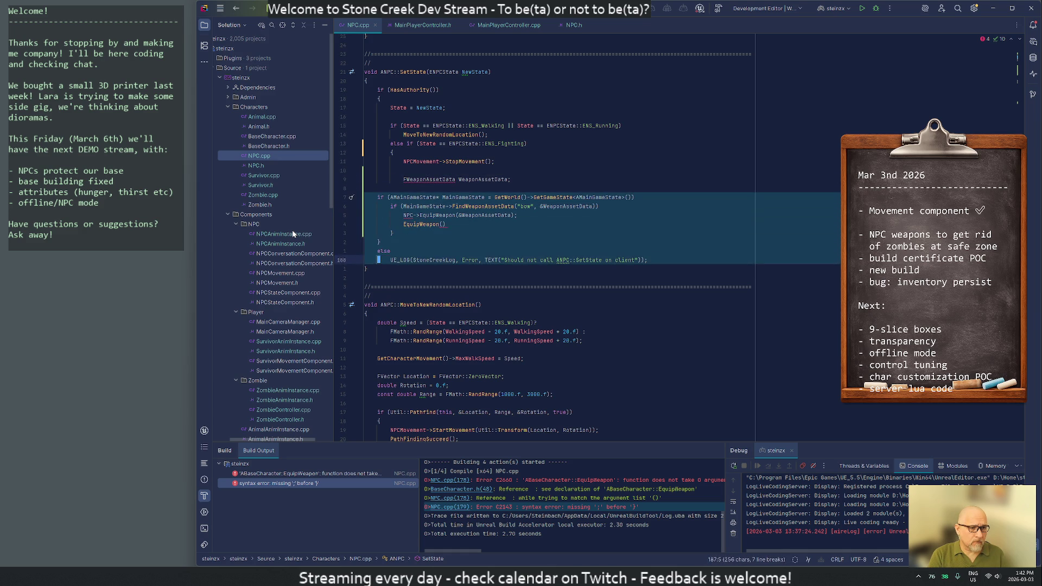
key("greater")
key("k")
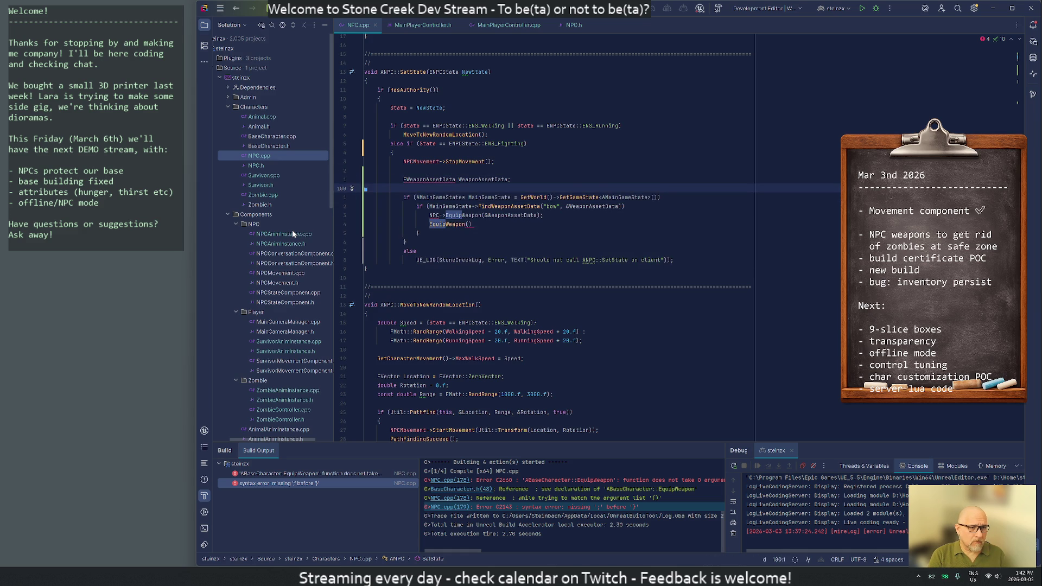
key("d")
key("d")
key("k")
key("k")
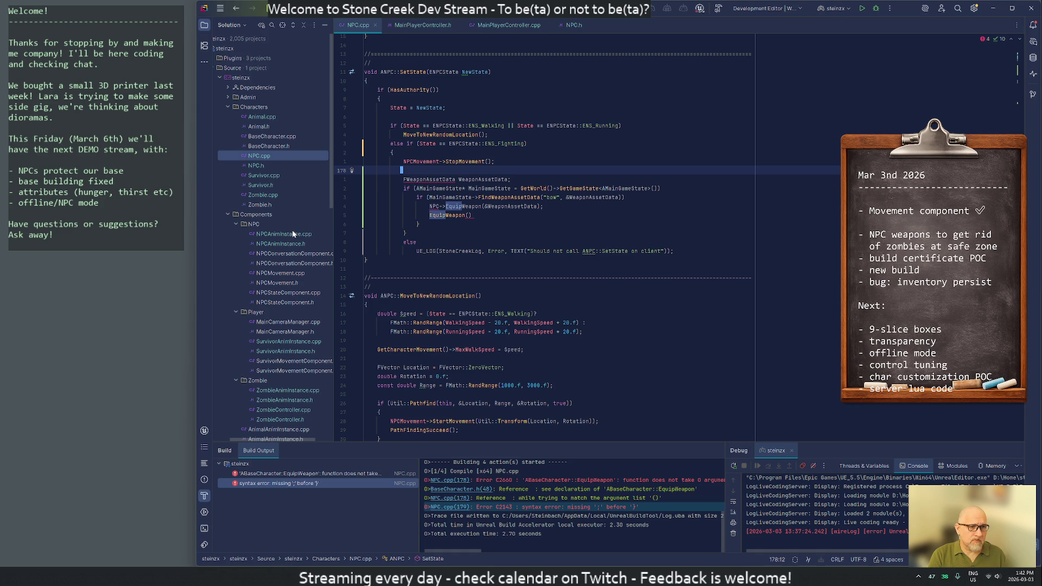
- Strip the 'NPC->' prefix so EquipWeapon takes the found data, and delete the old empty call and blank lines
key("j")
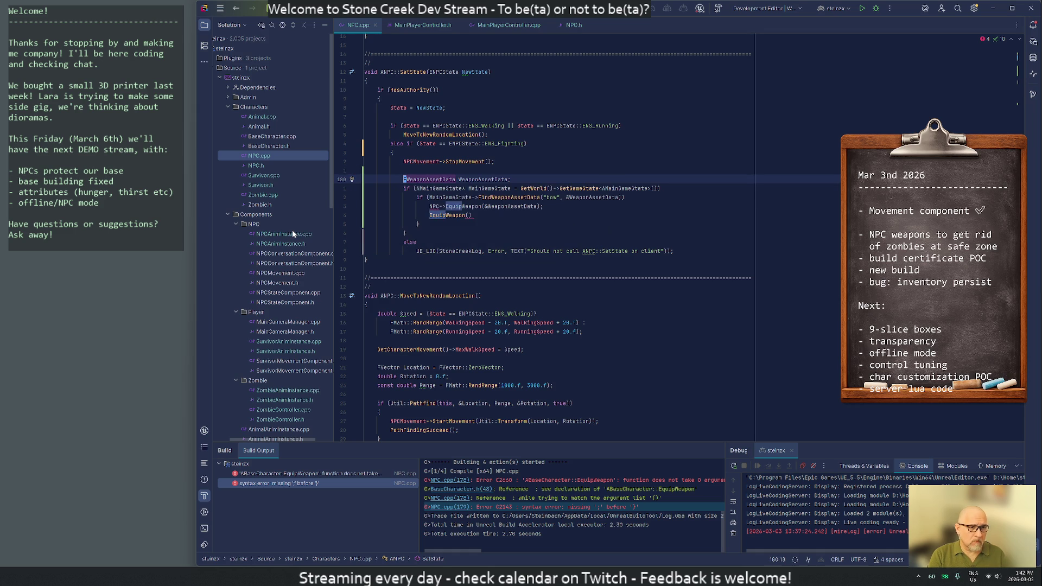
key("j")
key("j")
key("asciicircum")
key("d")
key("f")
key("greater")
key("x")
key("j")
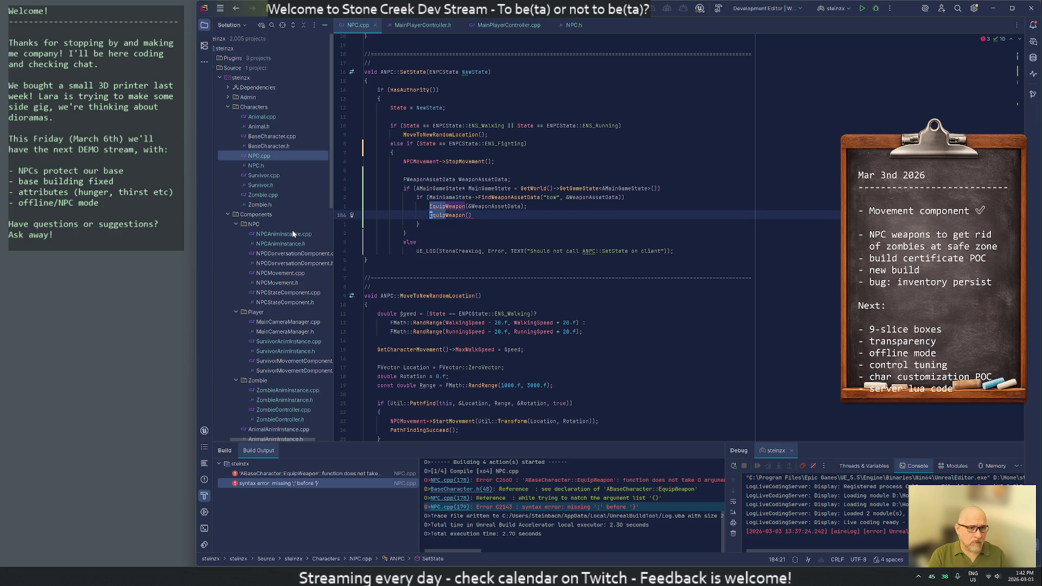
key("d")
key("d")
key("j")
key("k")
key("d")
key("d")
key("d")
key("d")
- Wrap the inner if's EquipWeapon call in its own { } braces
key("k")
key("k")
key("o")
key("Escape")
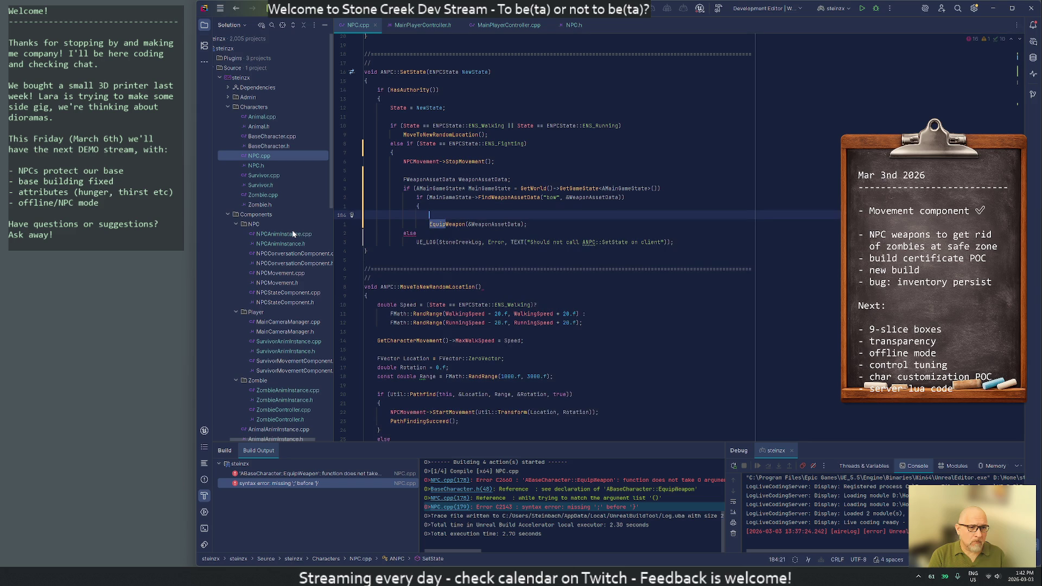
key("j")
key("k")
key("d")
key("d")
key("k")
key("shift+o")
type("{")
key("Escape")
key("j")
type("jo")
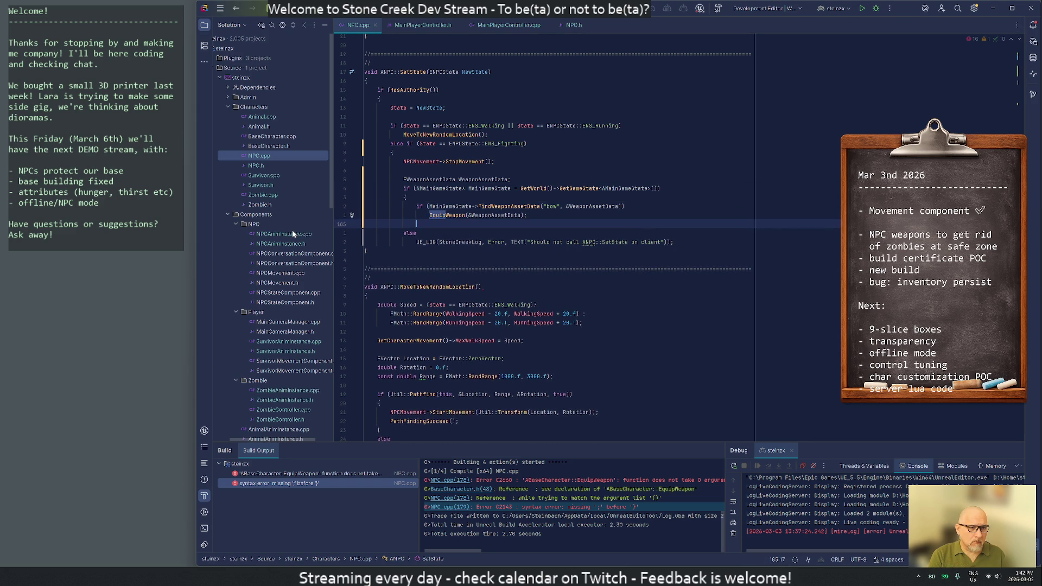
type("}")
key("Escape")
key("j")
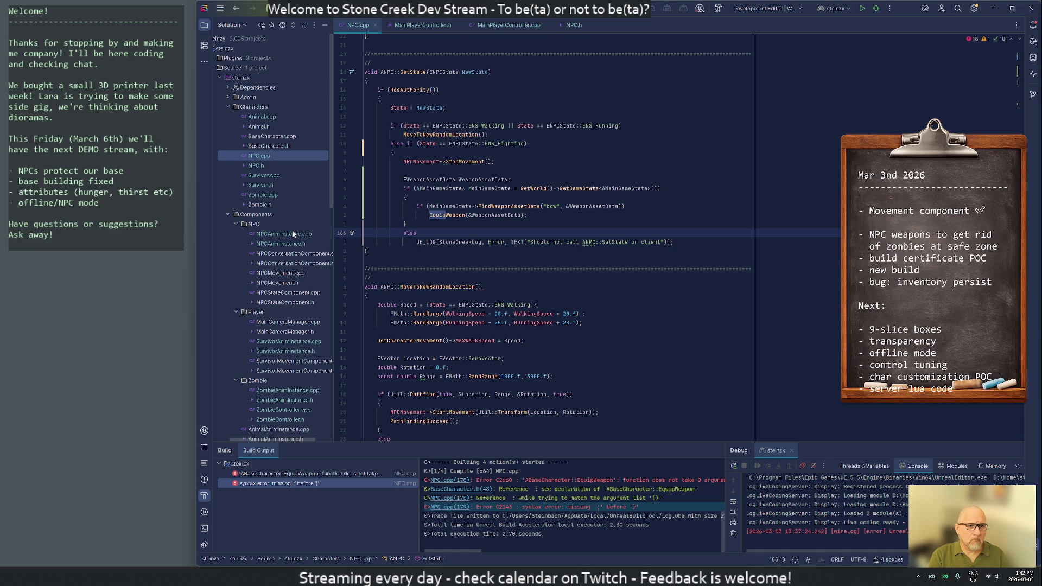
- Add the missing closing brace under the authority block so the else error log follows it, tidying stray blank lines
key("j")
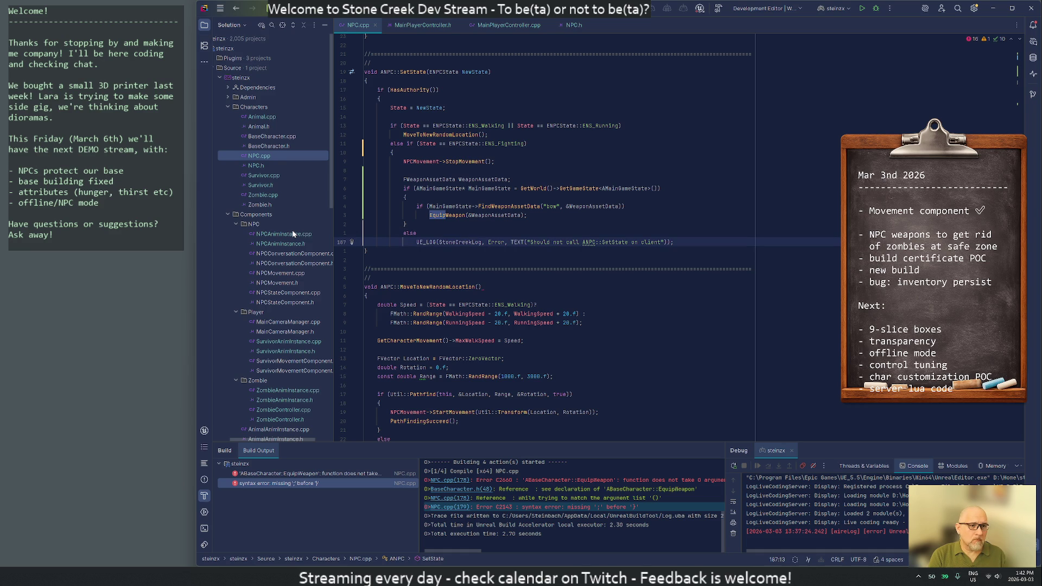
key("k")
key("k")
key("k")
key("k")
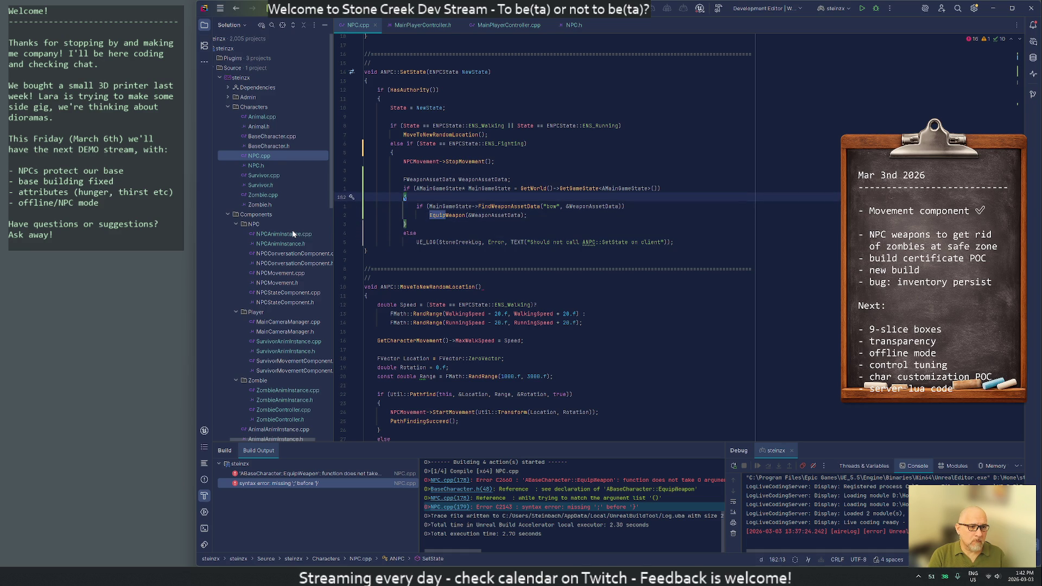
key("d")
key("d")
key("j")
key("d")
key("d")
key("u")
key("o")
key("Escape")
key("braceright")
key("k")
key("k")
key("k")
key("k")
key("k")
type("ko}")
key("Return")
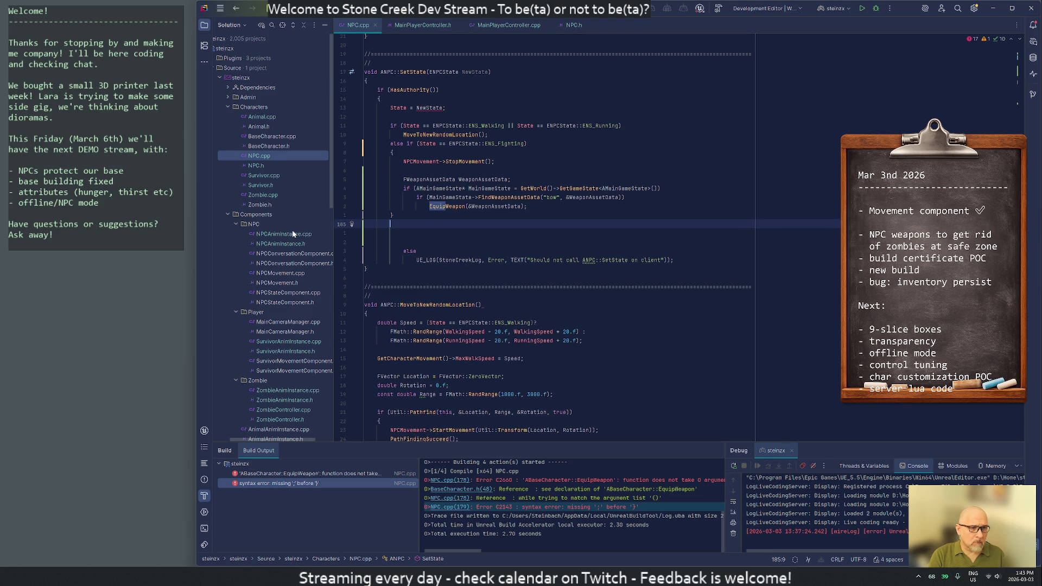
key("Escape")
key("h")
key("h")
key("o")
key("shift+Down")
key("shift+Down")
- Delete the blank lines before else, dedent the UE_LOG line, and start a Build Selected Projects rebuild
key("d")
key("less")
key("less")
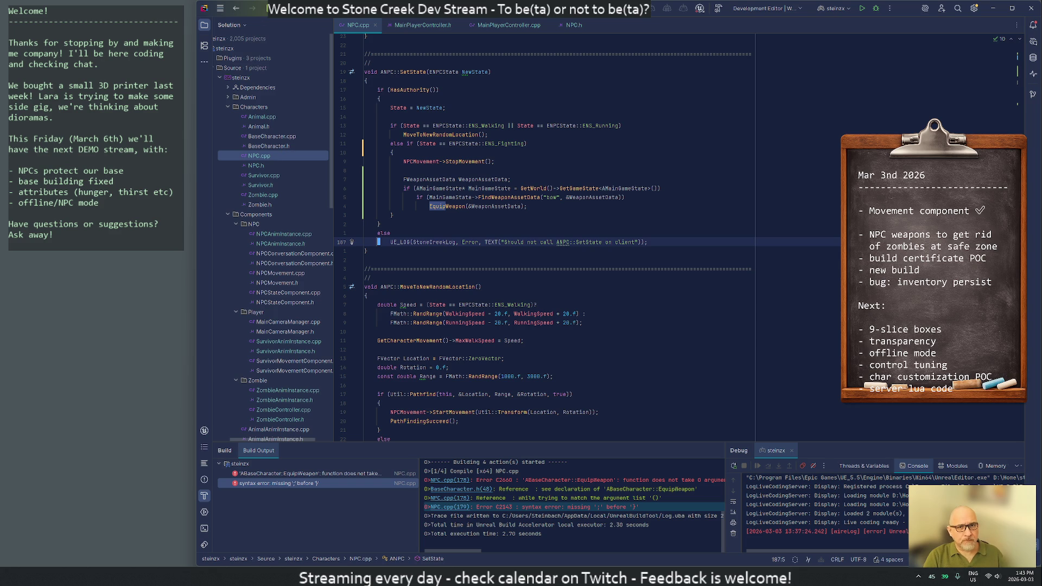
key("ctrl+shift+b")
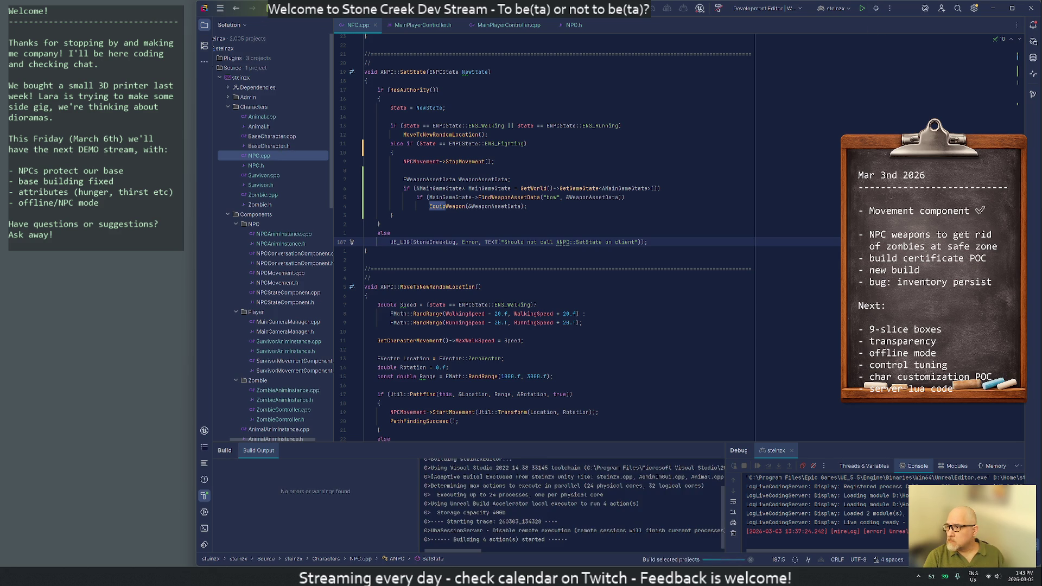
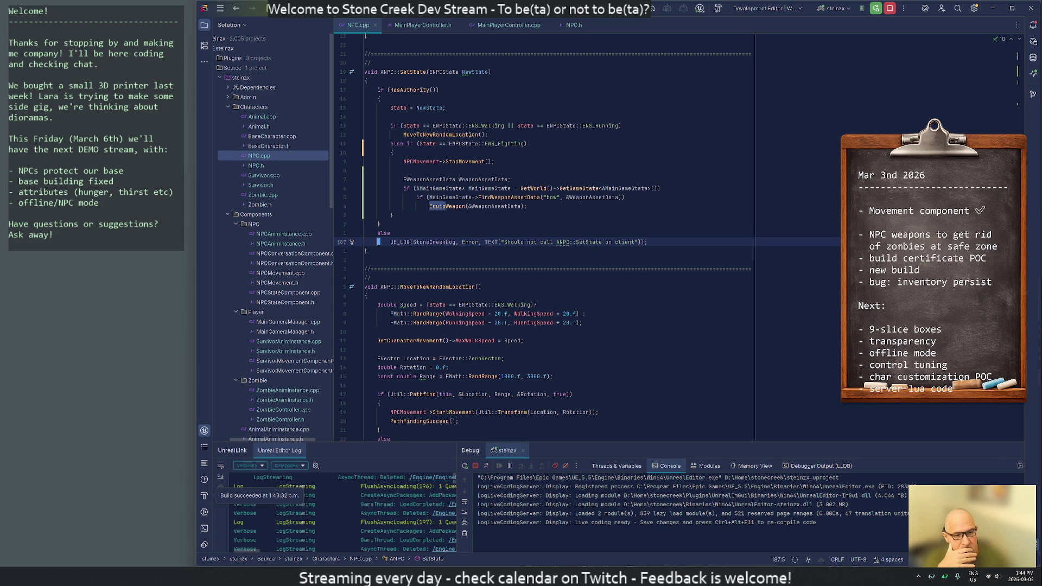
- Bring the Unreal Editor window forward, widen it across the screen and switch to ABP_NPC
left_click(601, 577)
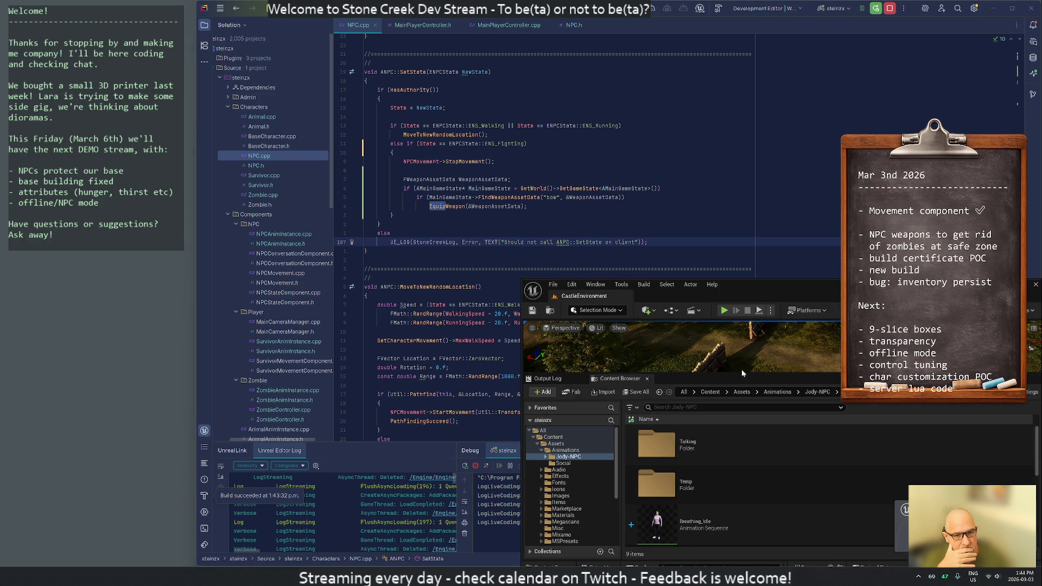
left_click_drag(741, 288, 1041, 277)
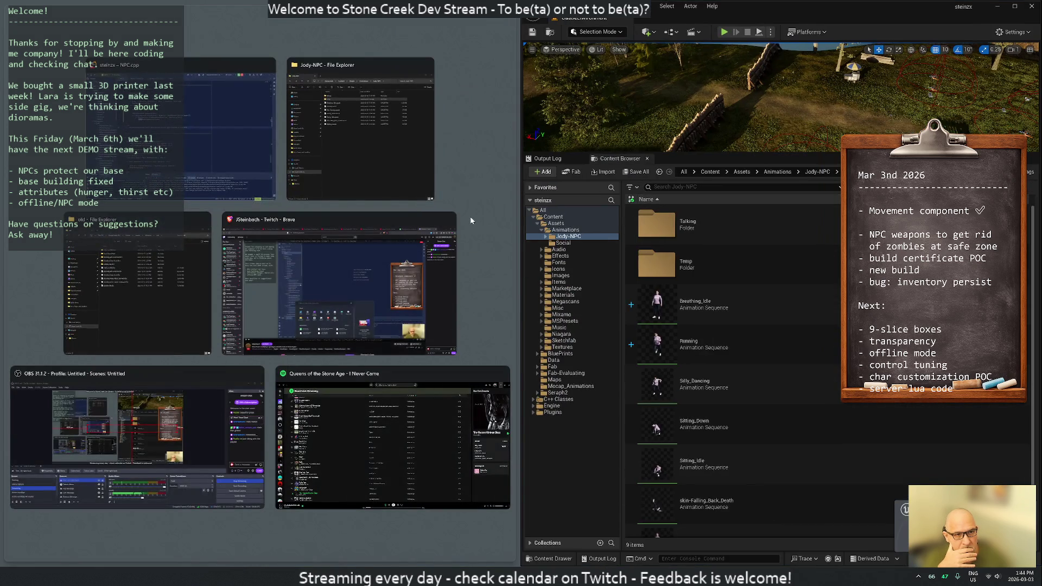
left_click(470, 220)
left_click_drag(522, 233, 198, 243)
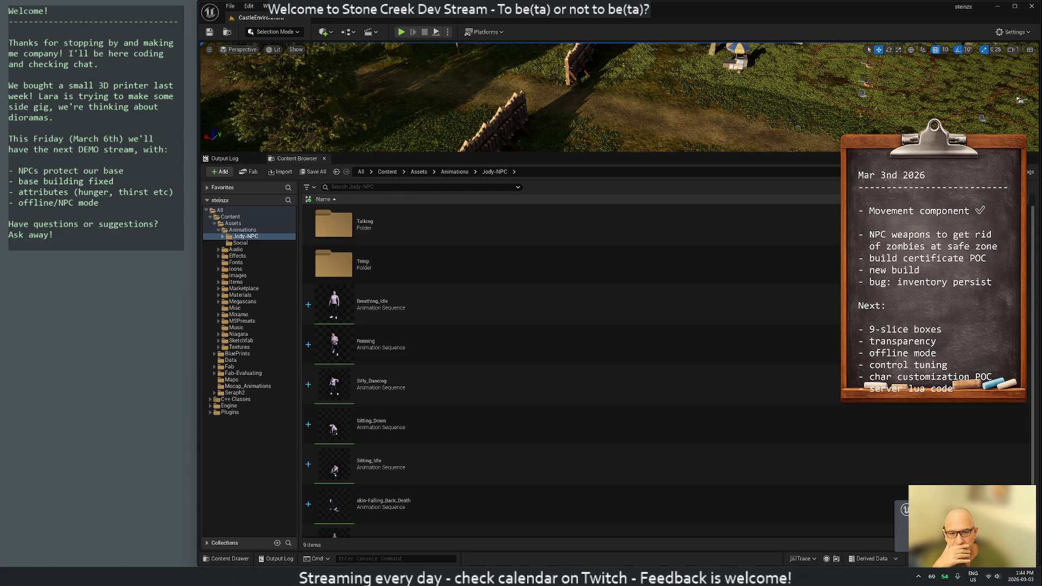
key("alt+Tab")
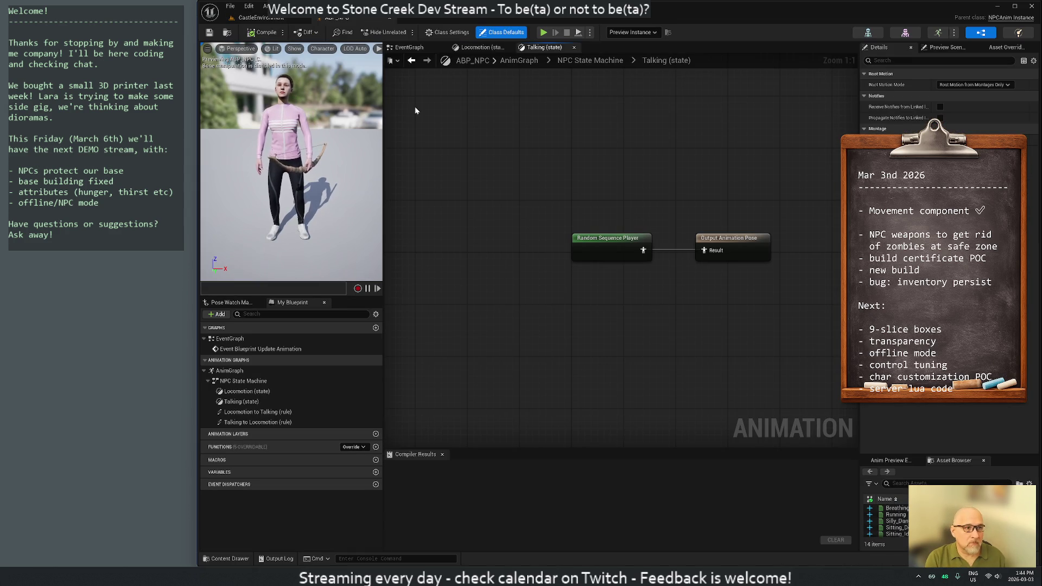
scroll(546, 207, "down", 2)
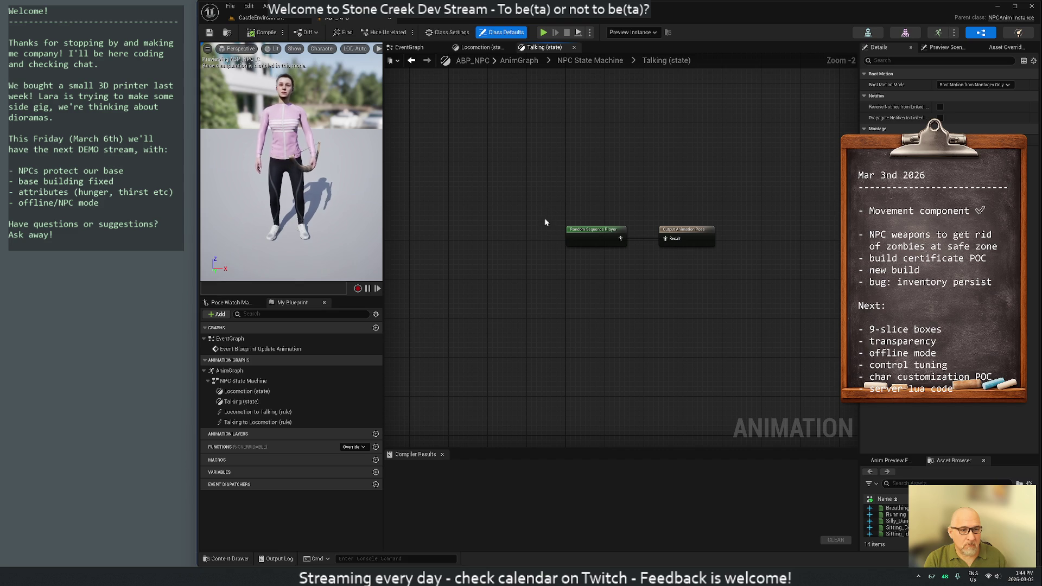
- Create a Fightint state off Locomotion and start a transition back to Locomotion
left_click(590, 59)
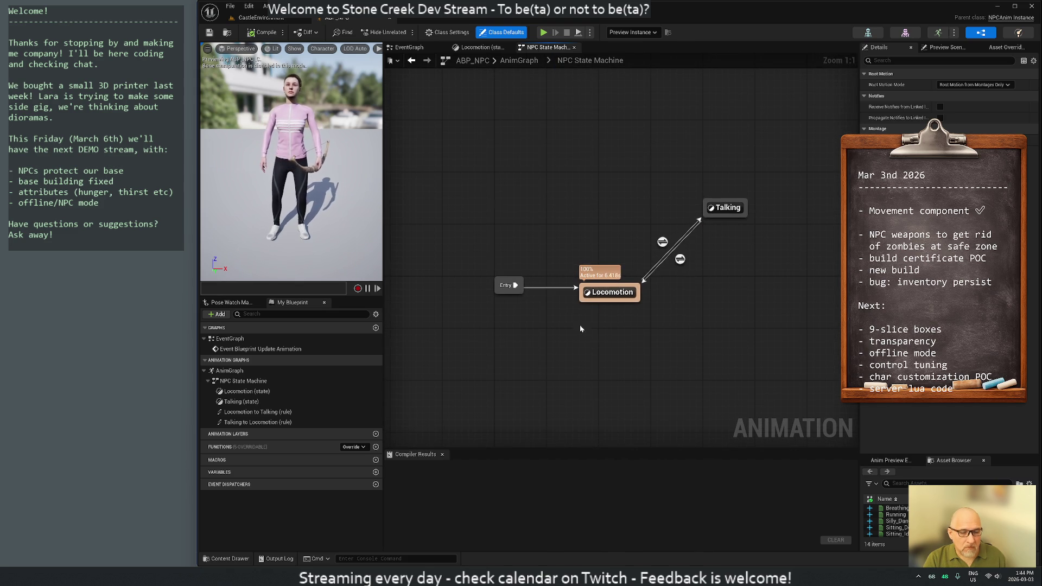
left_click_drag(614, 334, 540, 230)
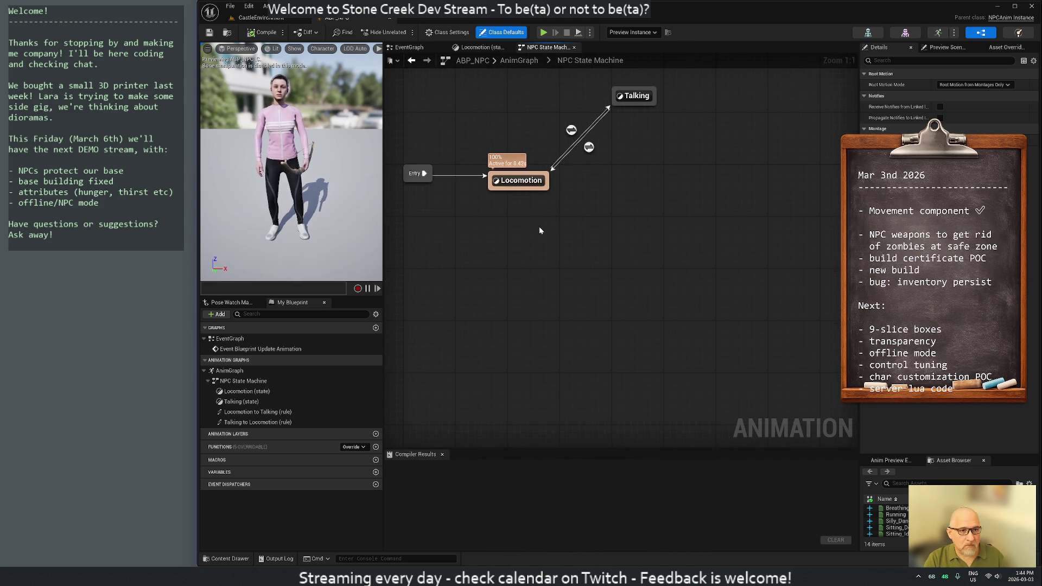
left_click_drag(549, 190, 585, 258)
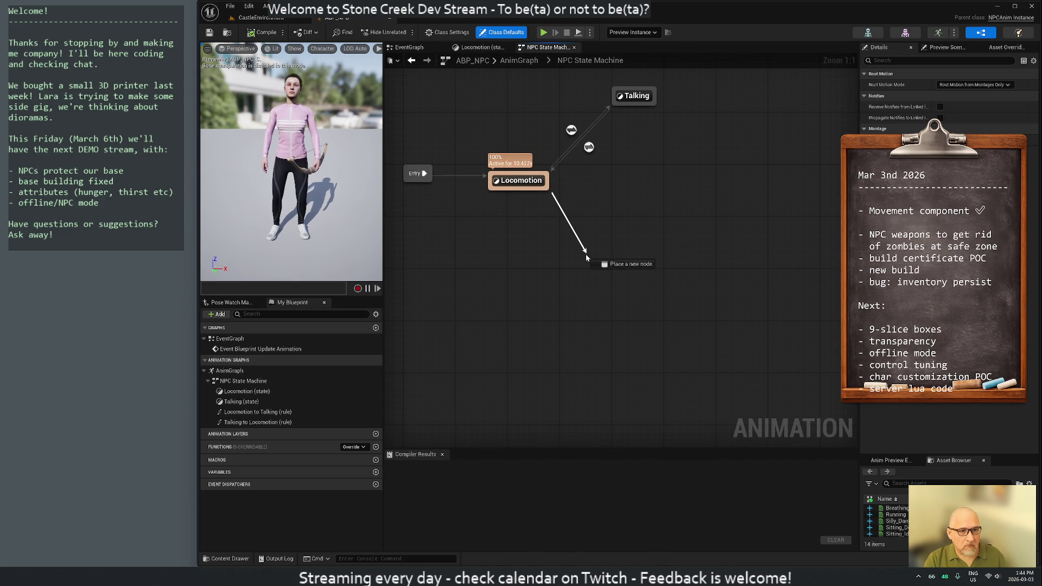
left_click(622, 278)
type("Fightint")
key("Return")
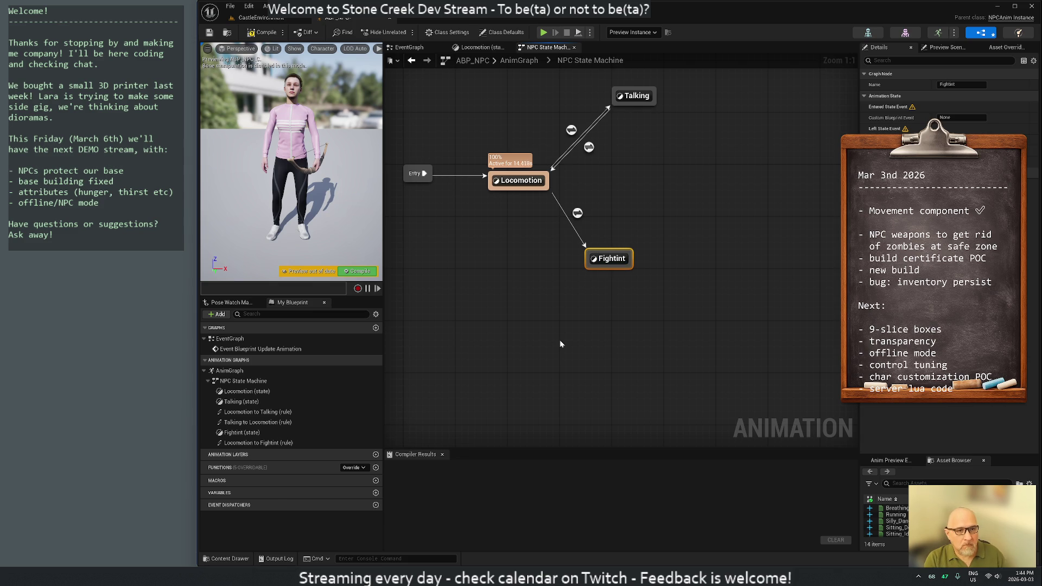
mouse_move(607, 267)
left_mouse_down()
mouse_move(574, 251)
mouse_move(542, 192)
left_mouse_up()
- Copy the State comparison nodes from the Locomotion-to-Talking rule into Locomotion-to-Fightint
left_click(571, 130)
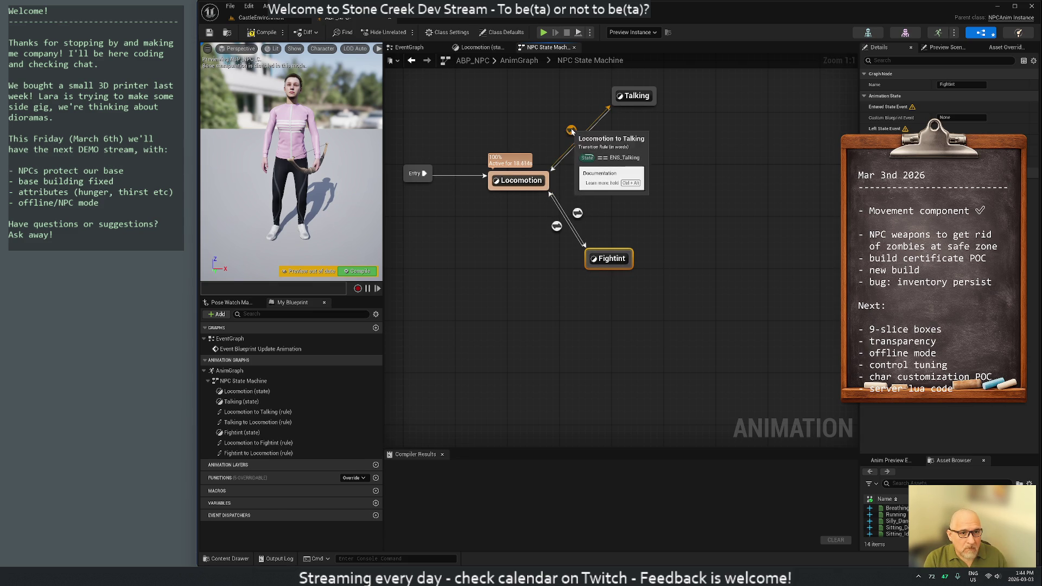
double_click(572, 131)
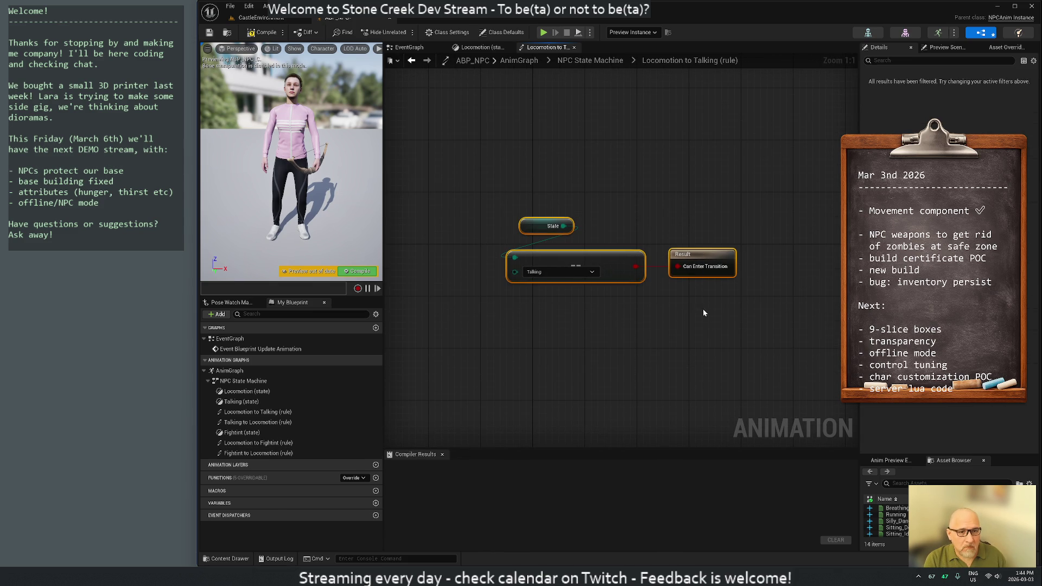
left_click_drag(475, 185, 554, 289)
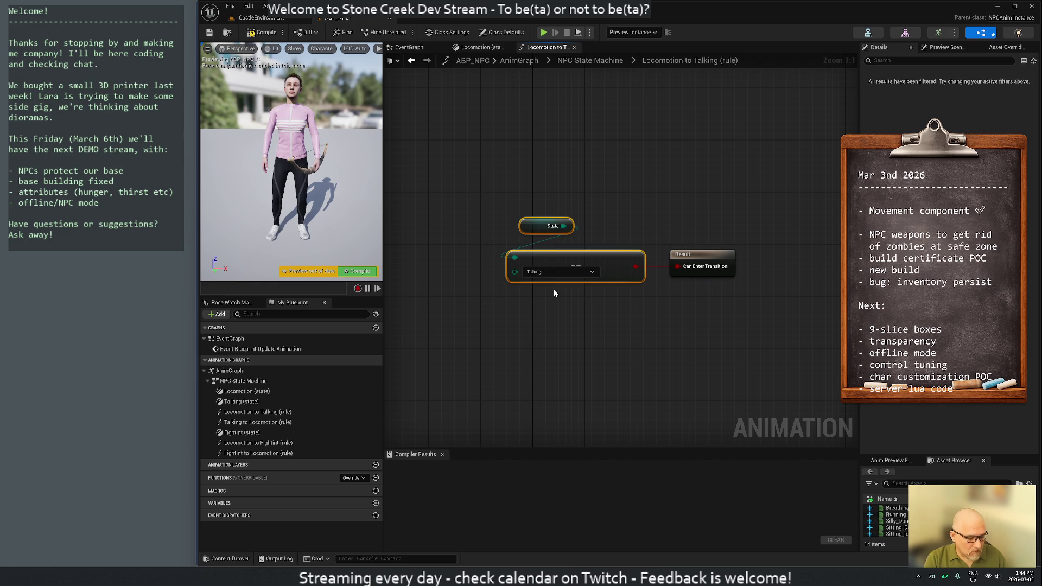
key("alt+Left")
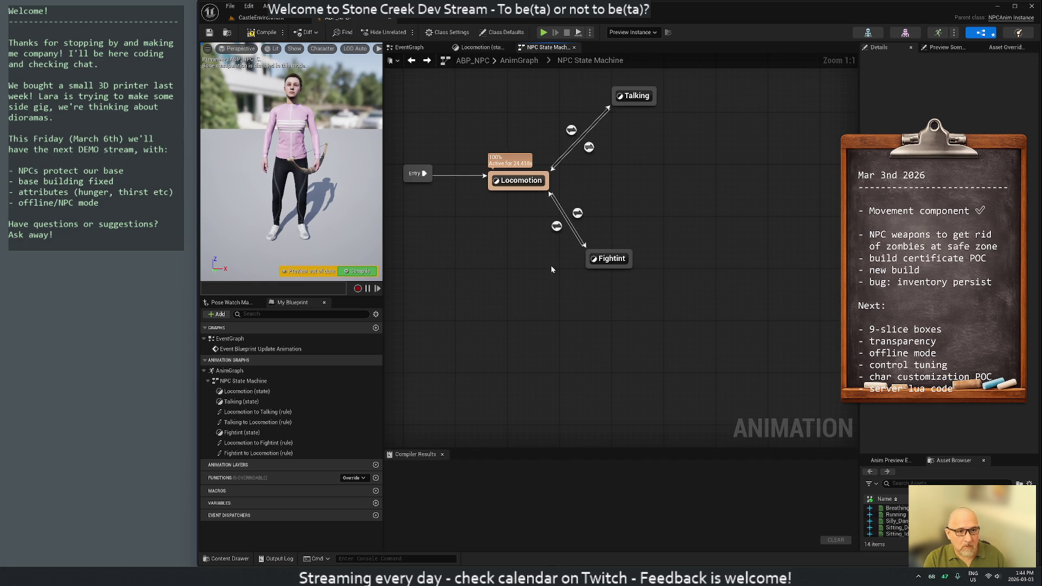
double_click(576, 213)
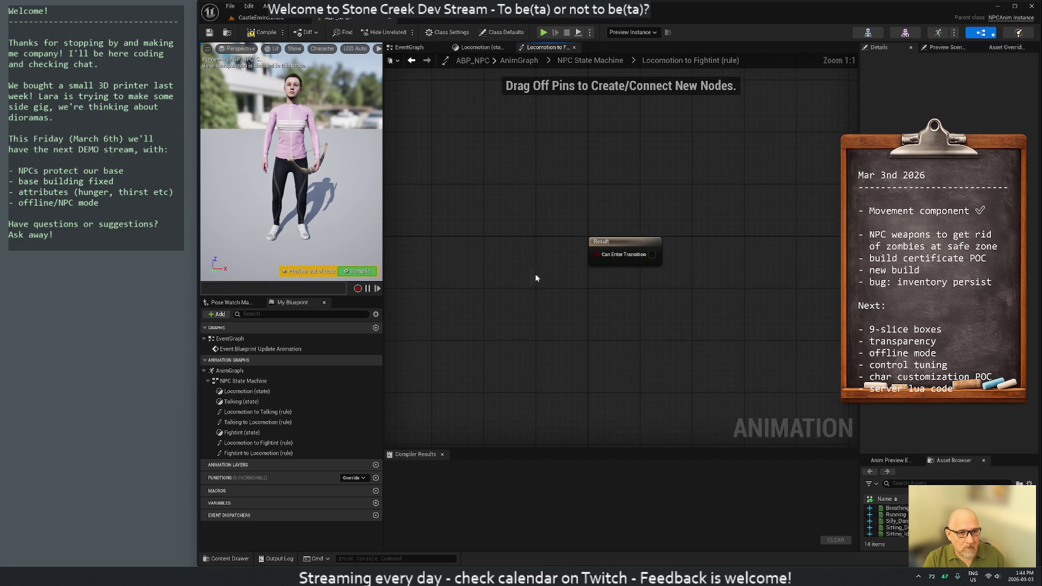
left_click_drag(488, 257, 641, 239)
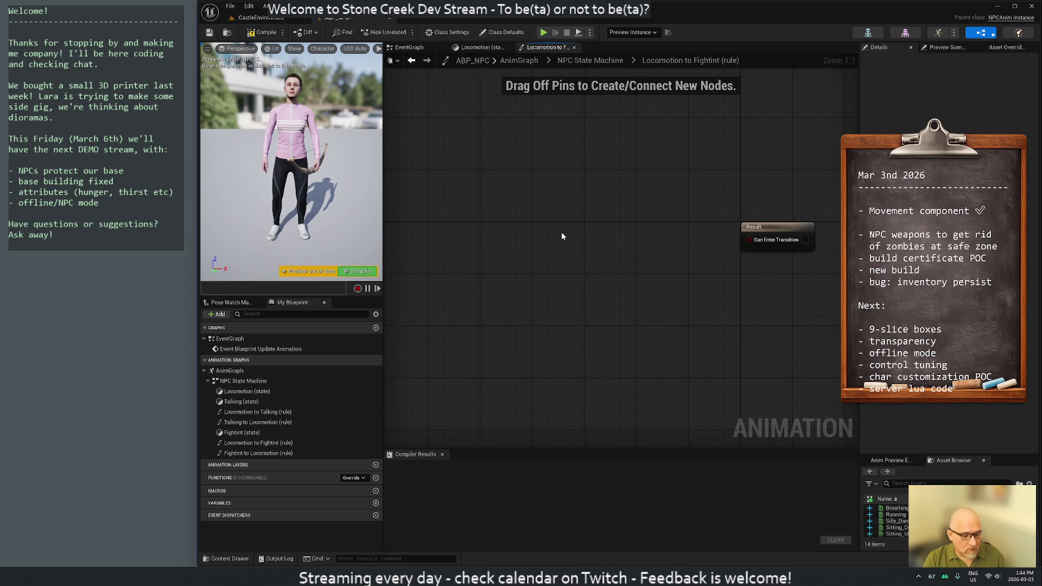
key("ctrl+v")
left_click_drag(522, 191, 693, 282)
mouse_move(625, 259)
left_mouse_down()
mouse_move(638, 232)
mouse_move(748, 239)
left_mouse_up()
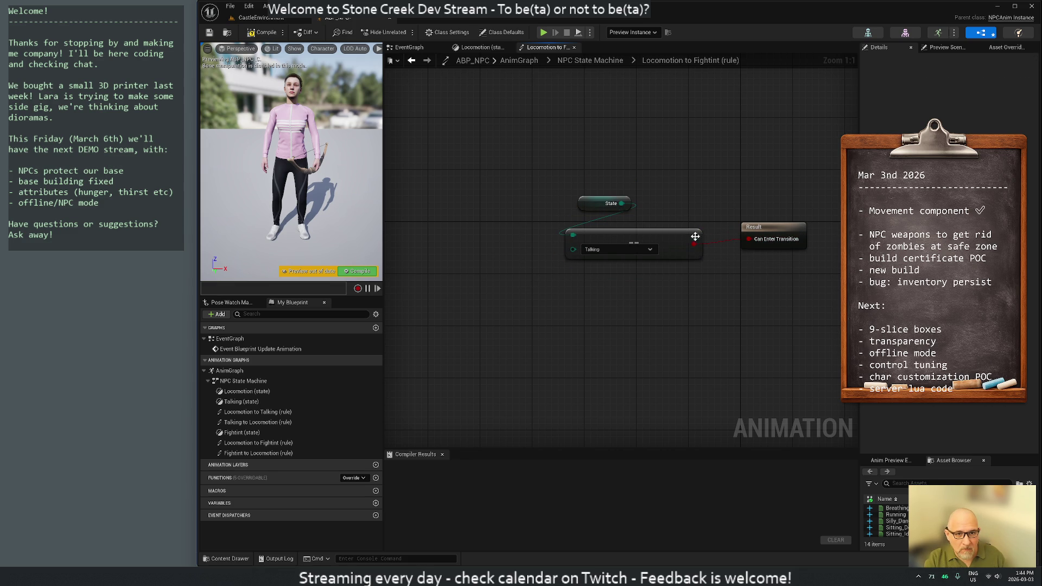
- Make the pasted comparison check the Fighting state, compile ABP_NPC and return to the level
left_click(768, 231)
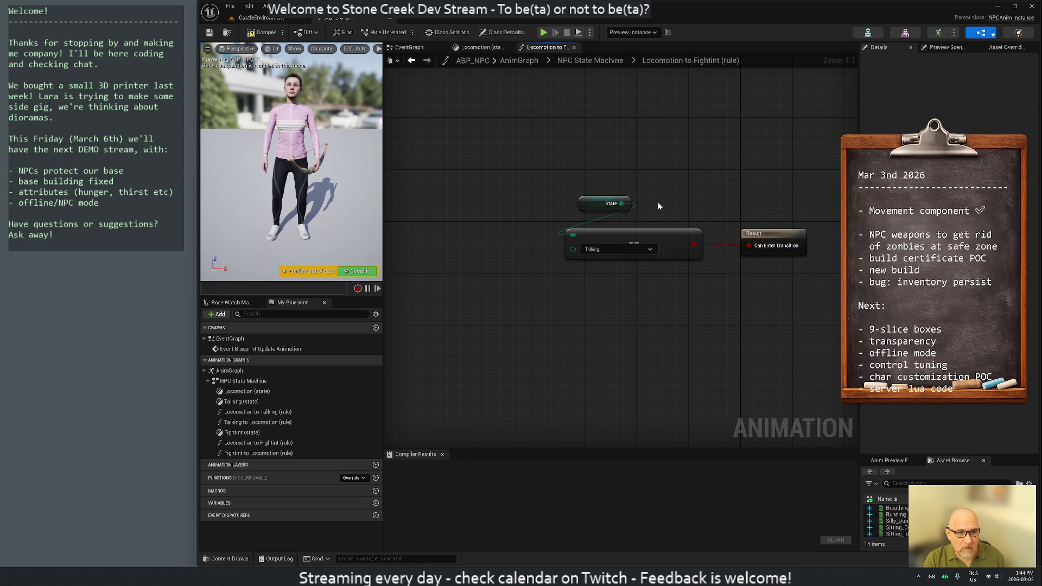
left_click_drag(560, 217, 748, 268)
left_click(606, 250)
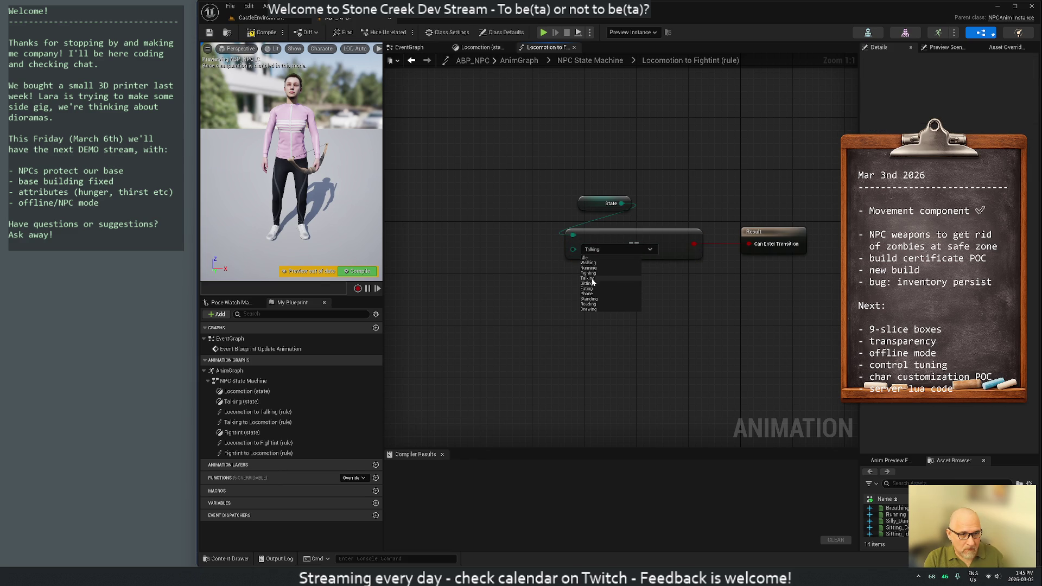
left_click(590, 276)
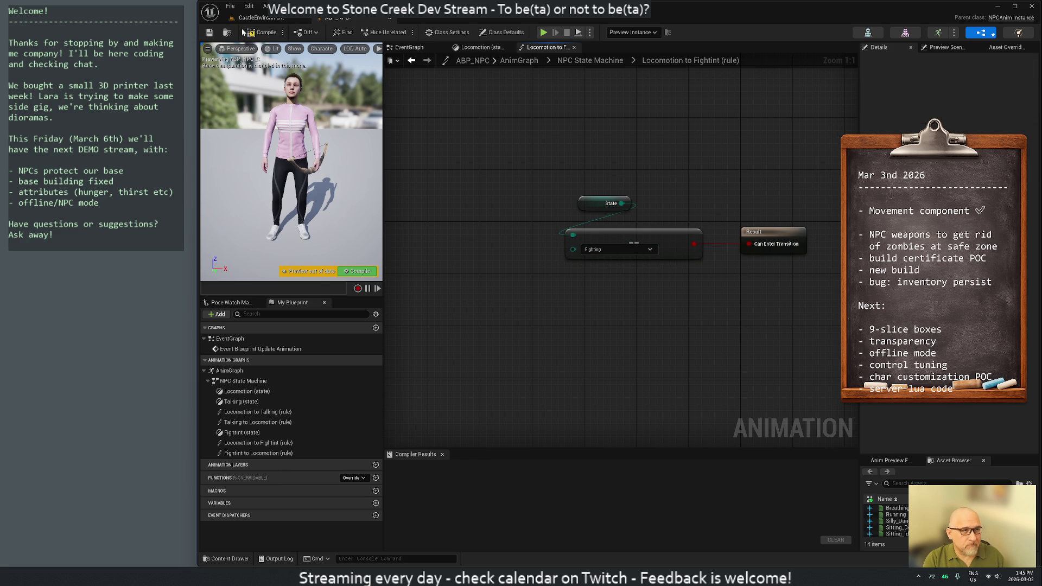
left_click(261, 34)
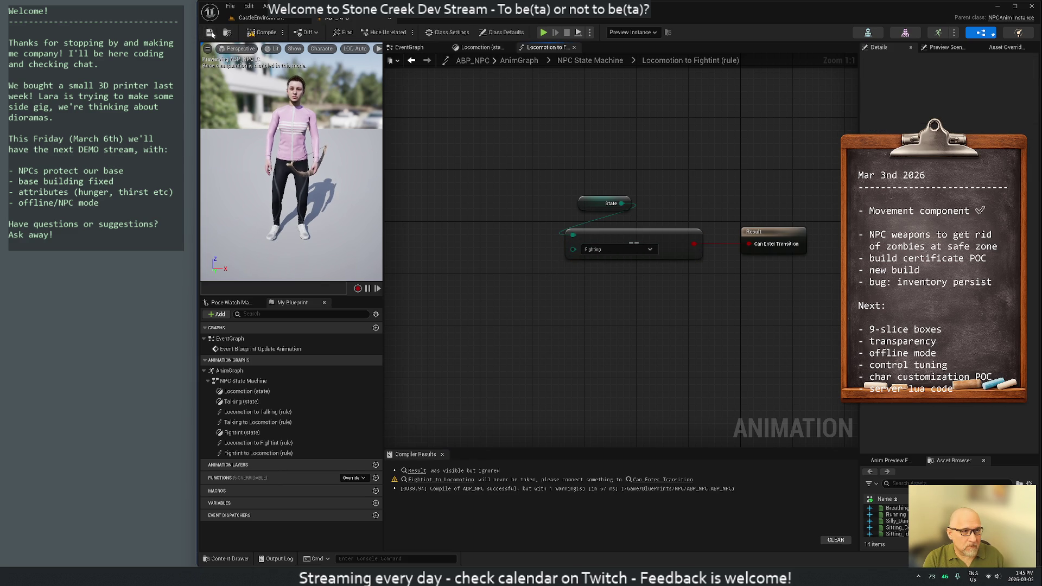
left_click(261, 17)
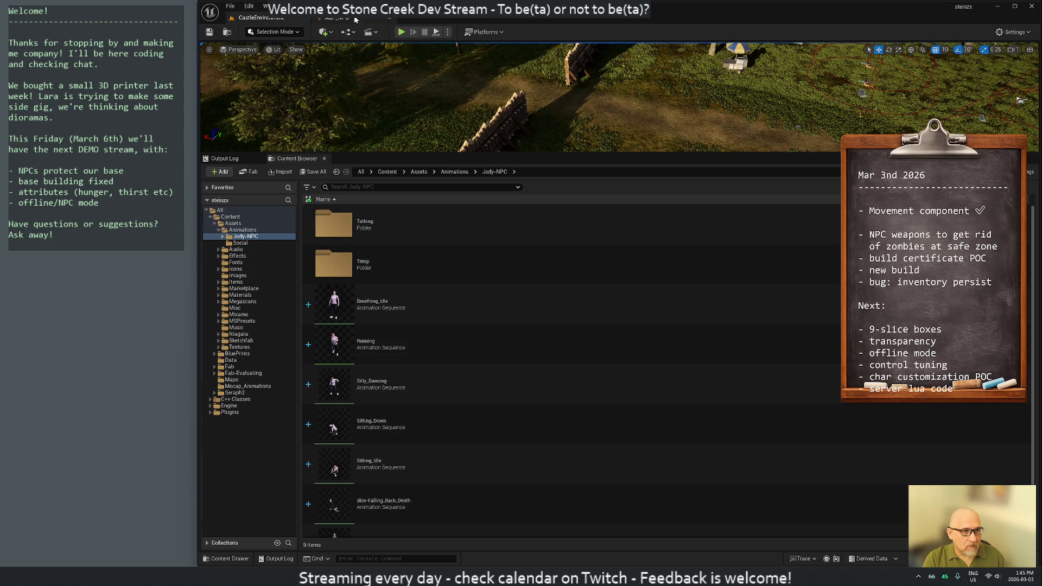
- Inspect the Talking-to-Locomotion rule's State comparison nodes in the NPC State Machine
left_click(355, 19)
double_click(622, 240)
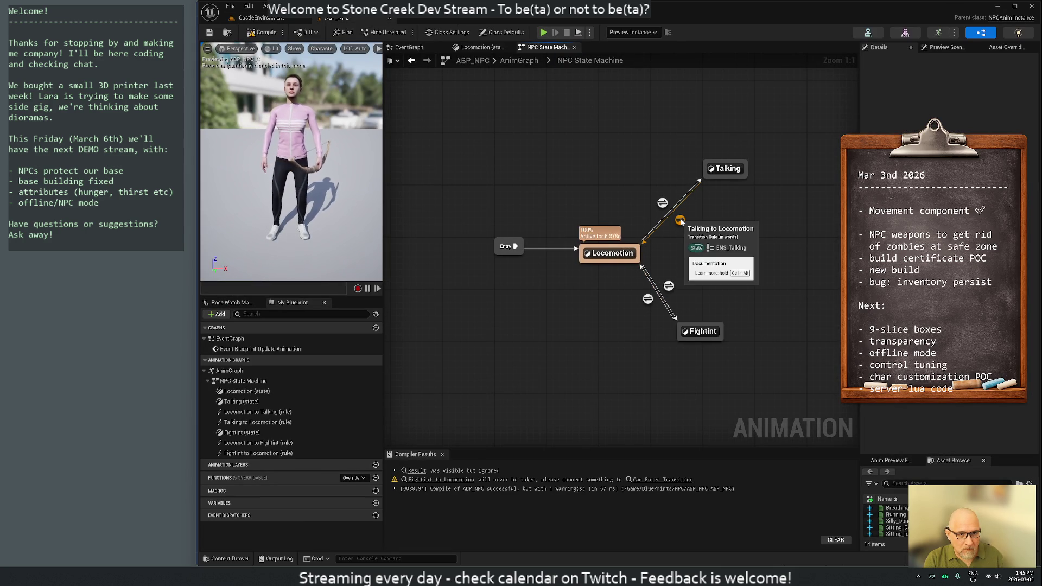
double_click(680, 221)
left_click_drag(643, 294, 482, 162)
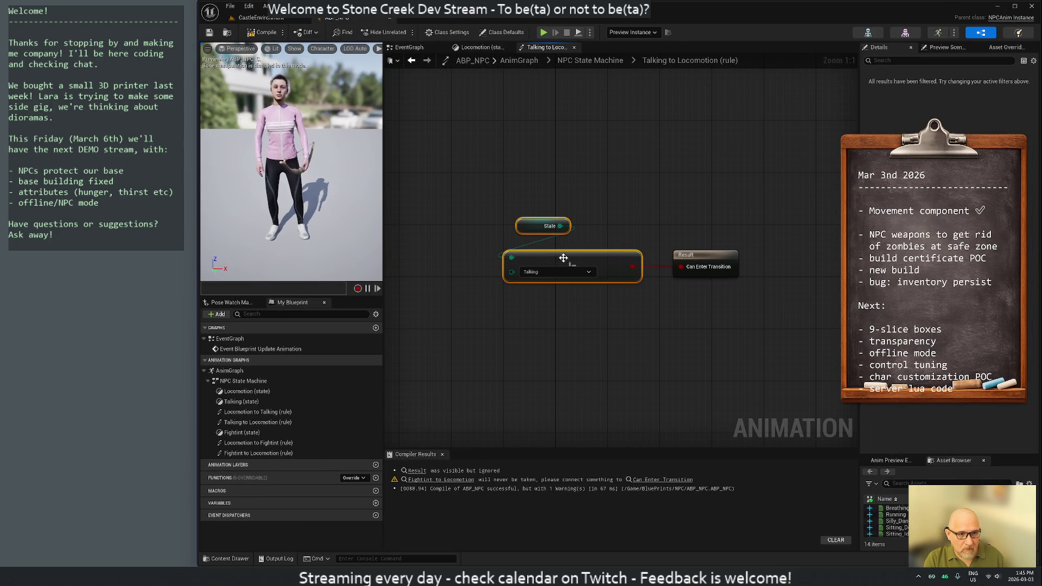
right_click(563, 258)
left_click(591, 305)
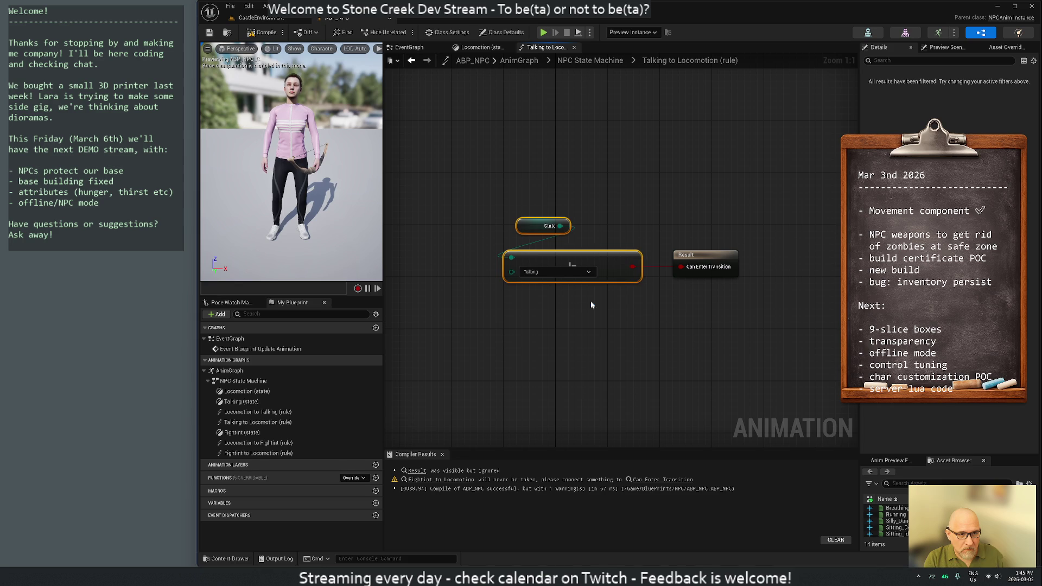
double_click(542, 326)
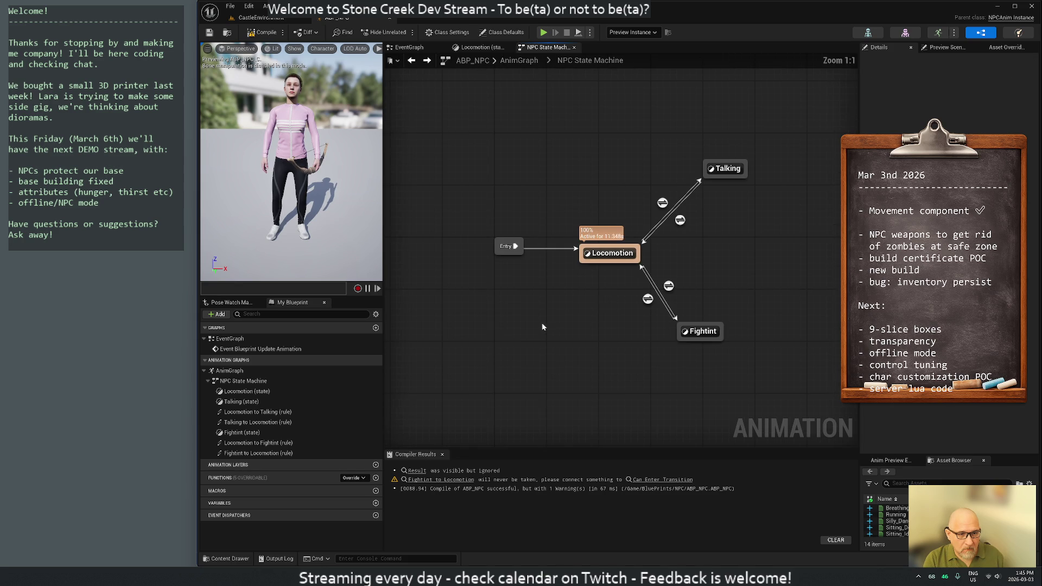
- Add an NPC-state Equal comparison to the Fightint-to-Locomotion rule and align it with Result
double_click(648, 299)
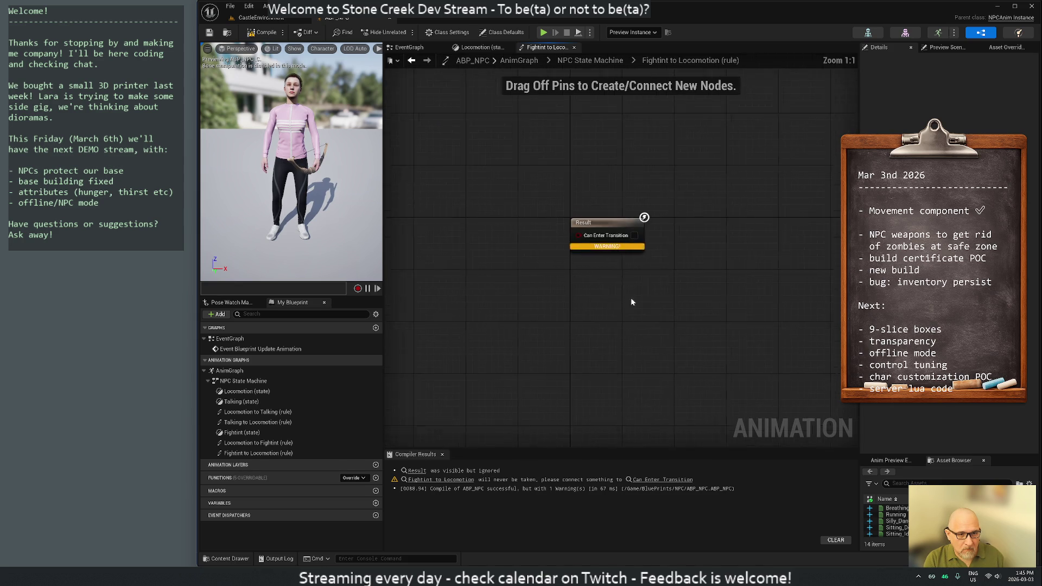
right_click(461, 257)
left_click(434, 228)
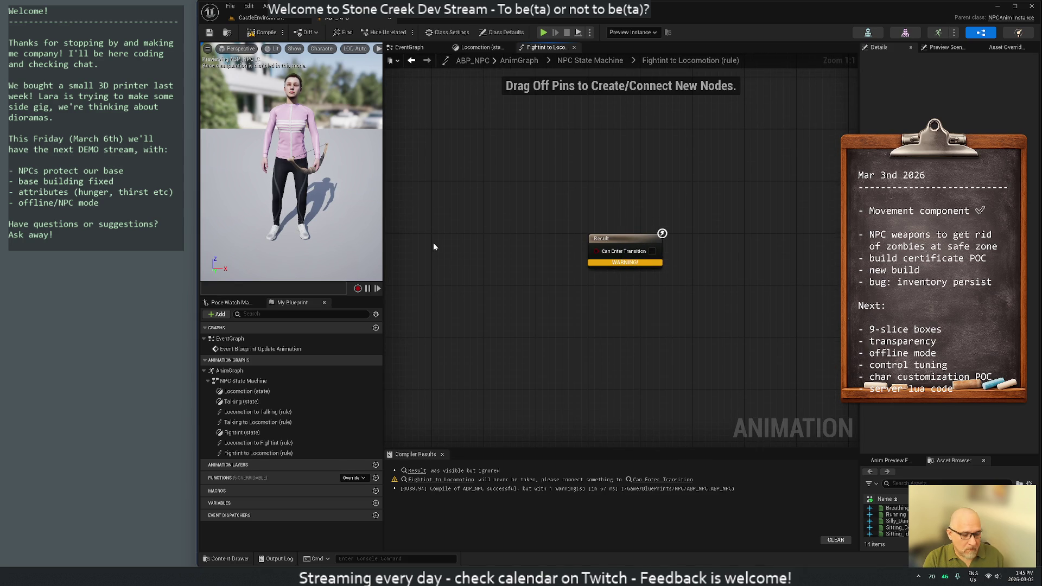
key("ctrl+v")
mouse_move(513, 267)
left_mouse_down()
mouse_move(519, 249)
mouse_move(594, 253)
left_mouse_up()
left_click_drag(522, 199, 612, 284)
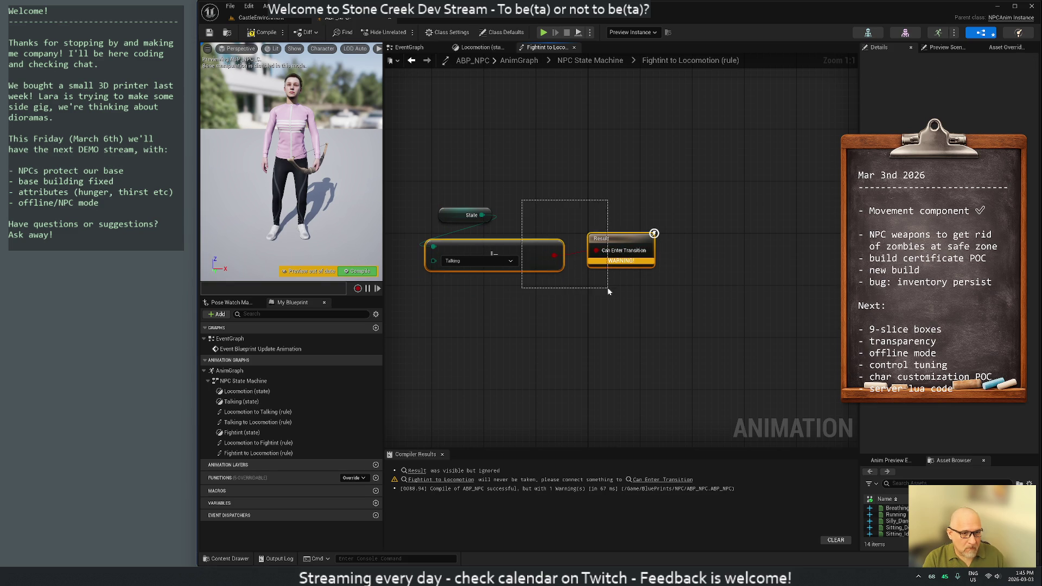
key("q")
left_click(529, 304)
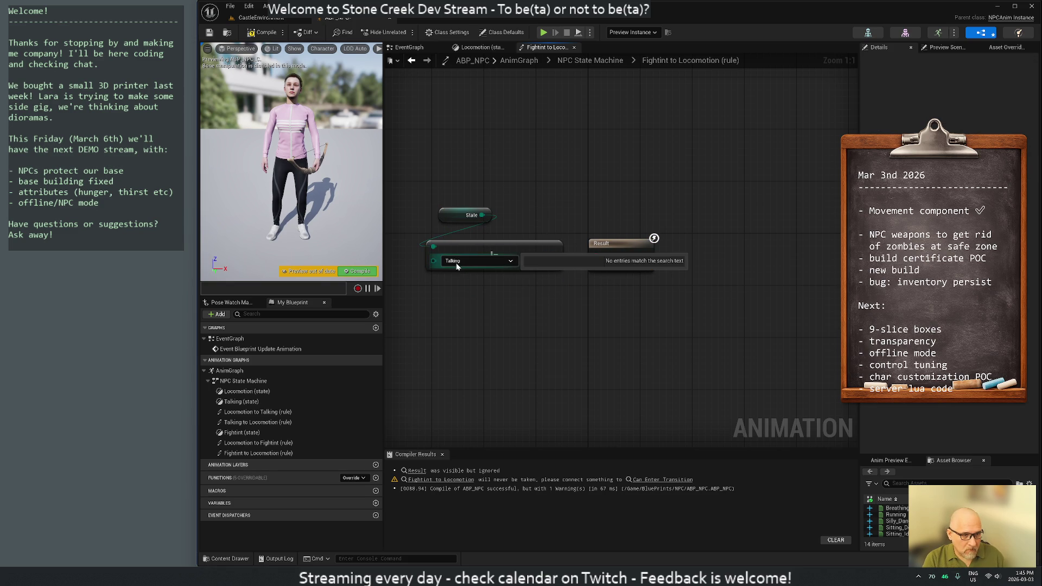
- Set the comparison to Fighting, compile cleanly and return to the state machine on Fightint
left_click(456, 262)
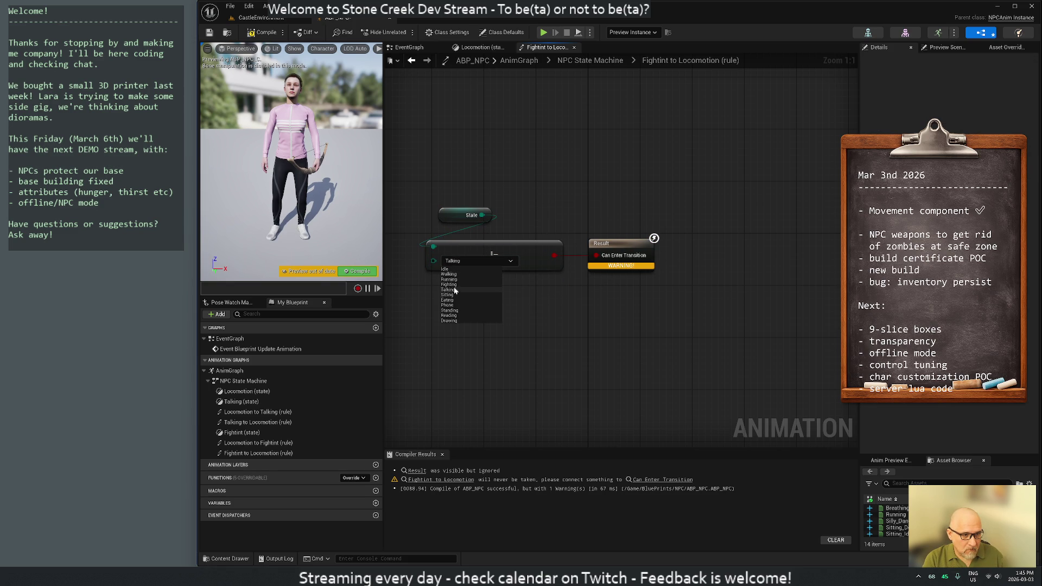
left_click(453, 284)
left_click(264, 31)
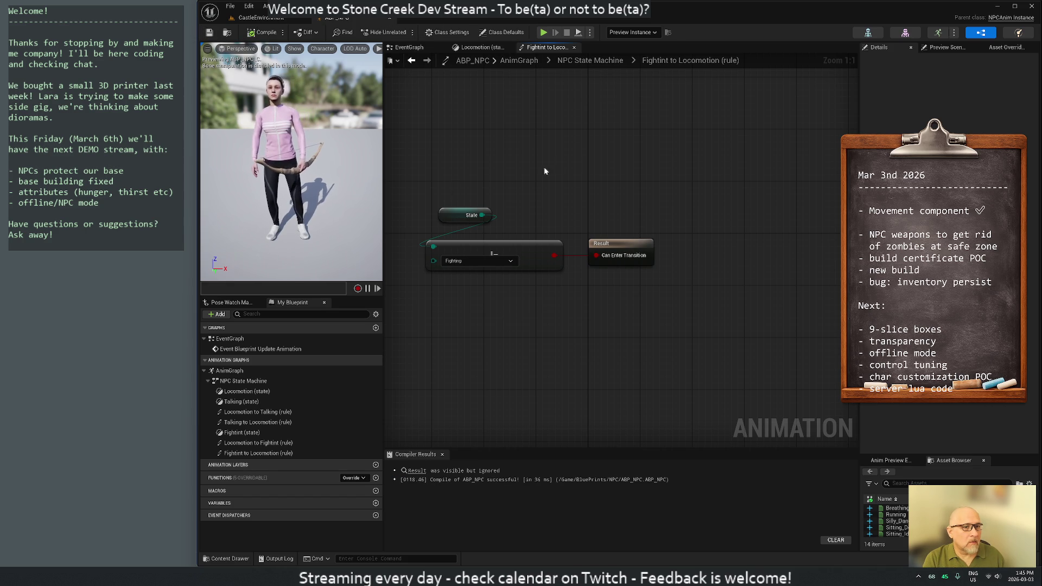
left_click(590, 59)
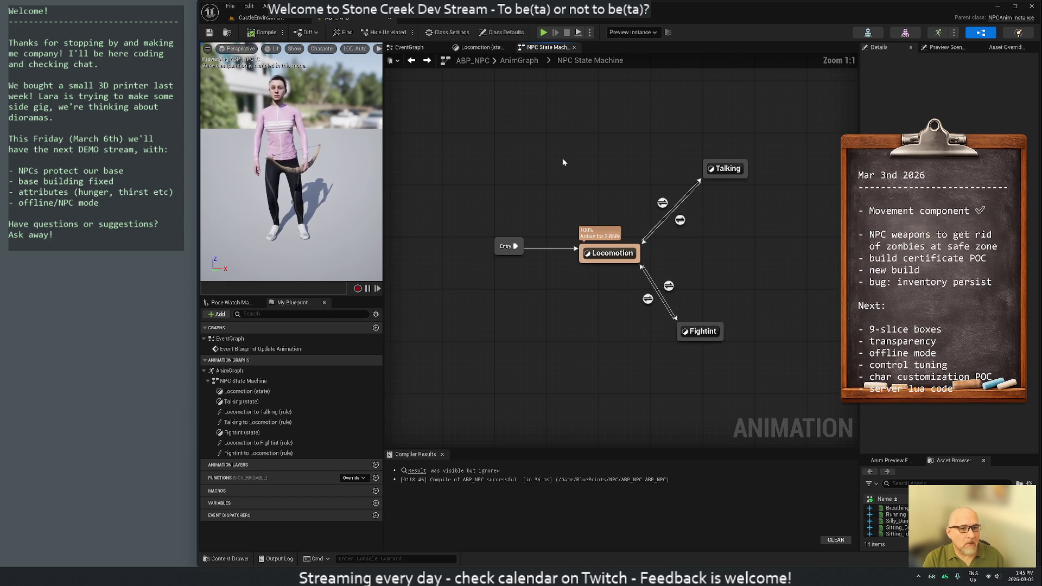
left_click(708, 332)
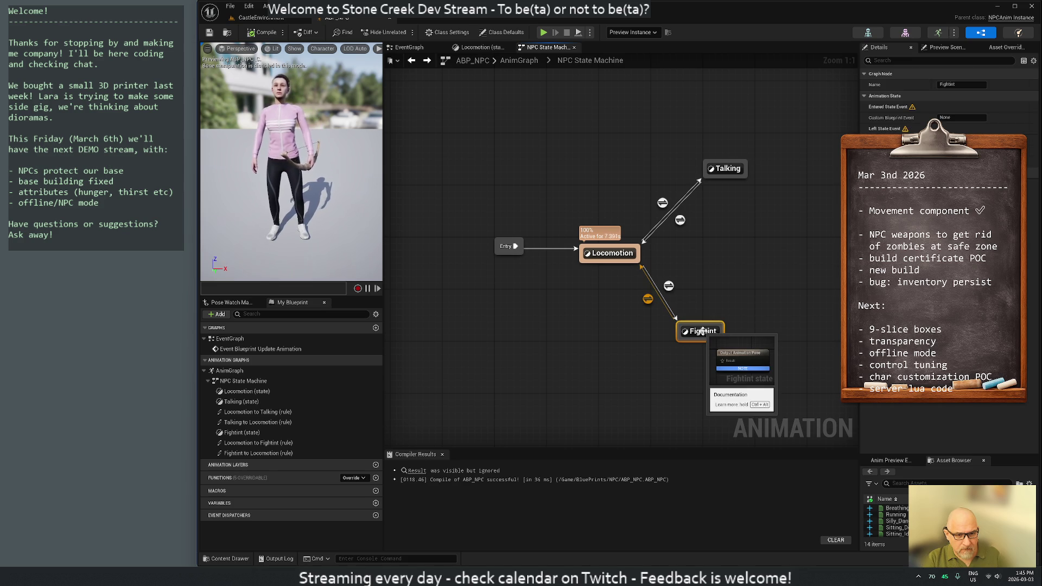
- Rename the Fightint state to Fighting, view its empty graph and recompile
right_click(705, 333)
left_click(732, 453)
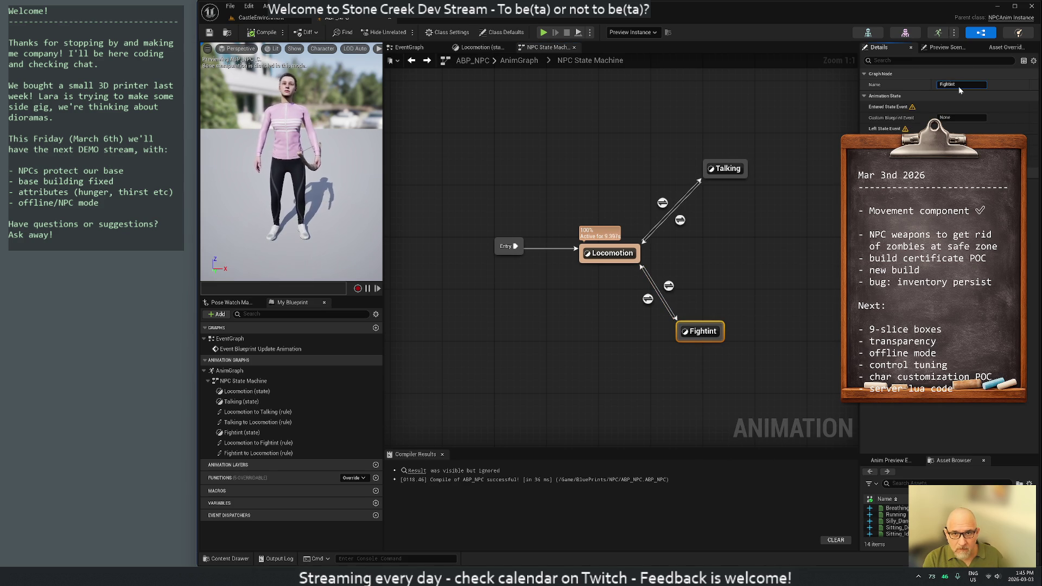
left_click(962, 84)
type("ing")
key("BackSpace")
type("g")
key("Return")
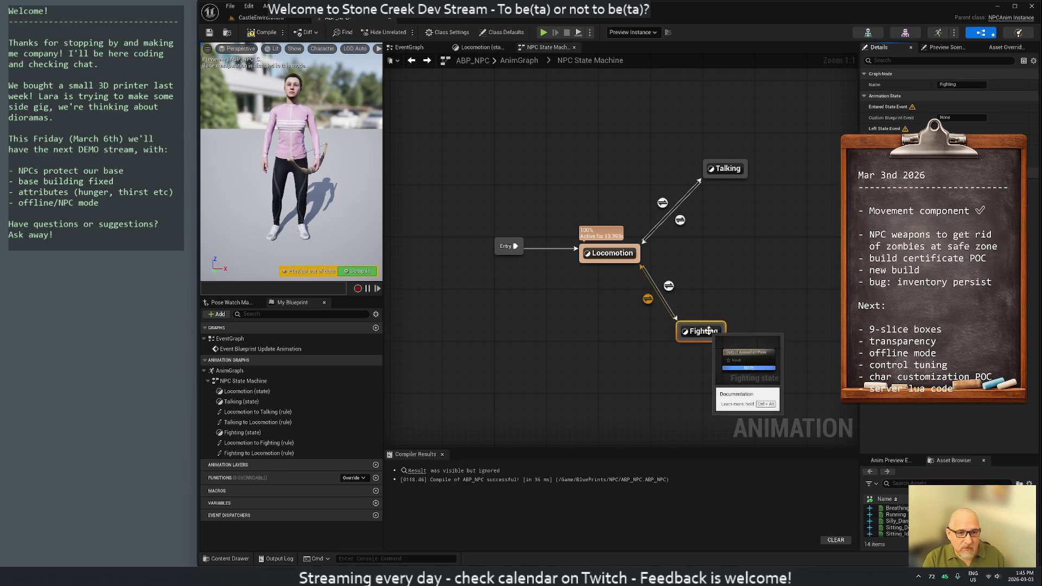
double_click(703, 334)
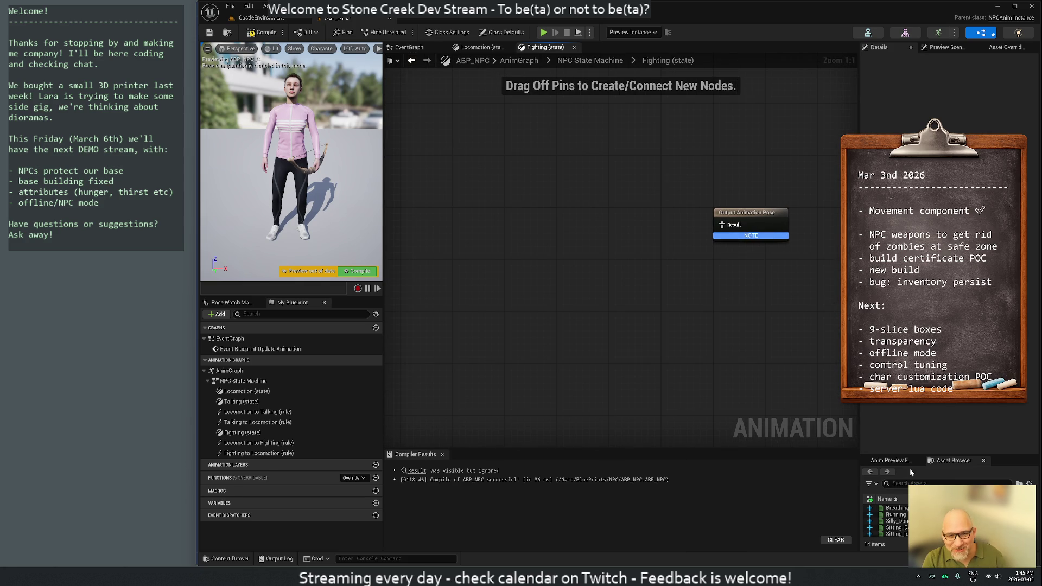
left_click_drag(906, 456, 907, 362)
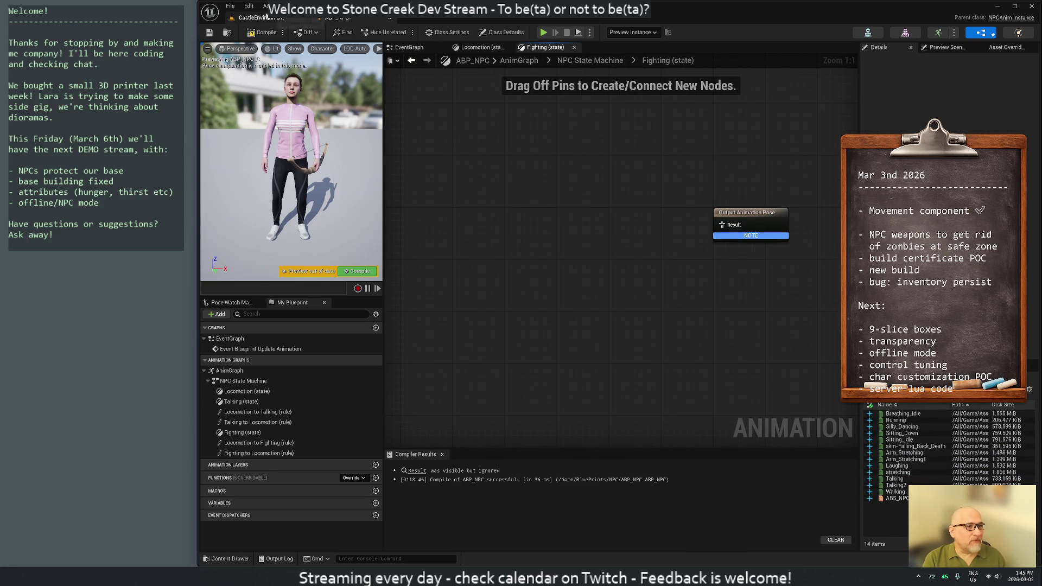
left_click(264, 32)
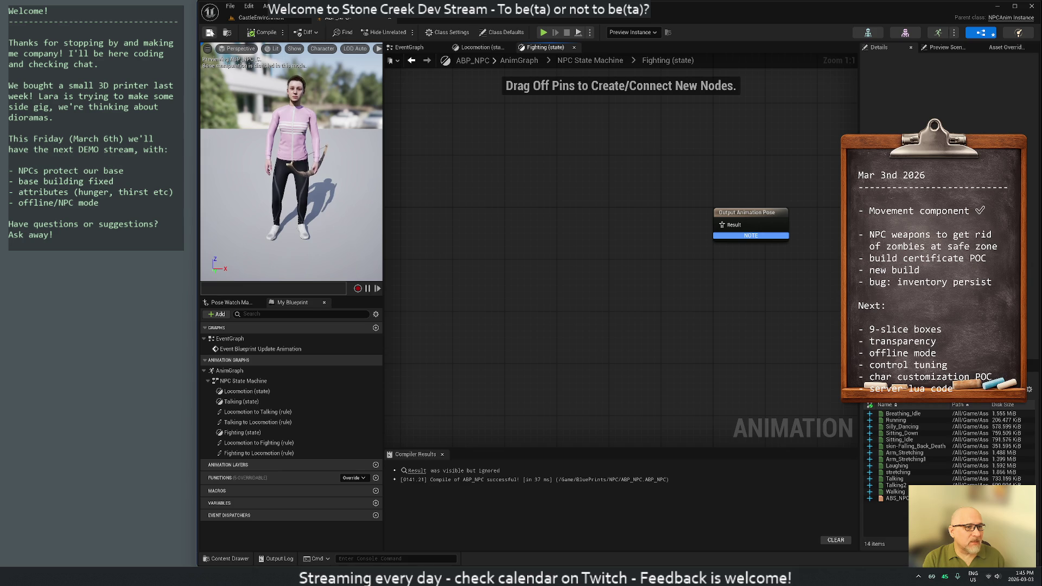
- Back in the level, enter the Jody-NPC Temp folder and start an import into it
left_click(255, 19)
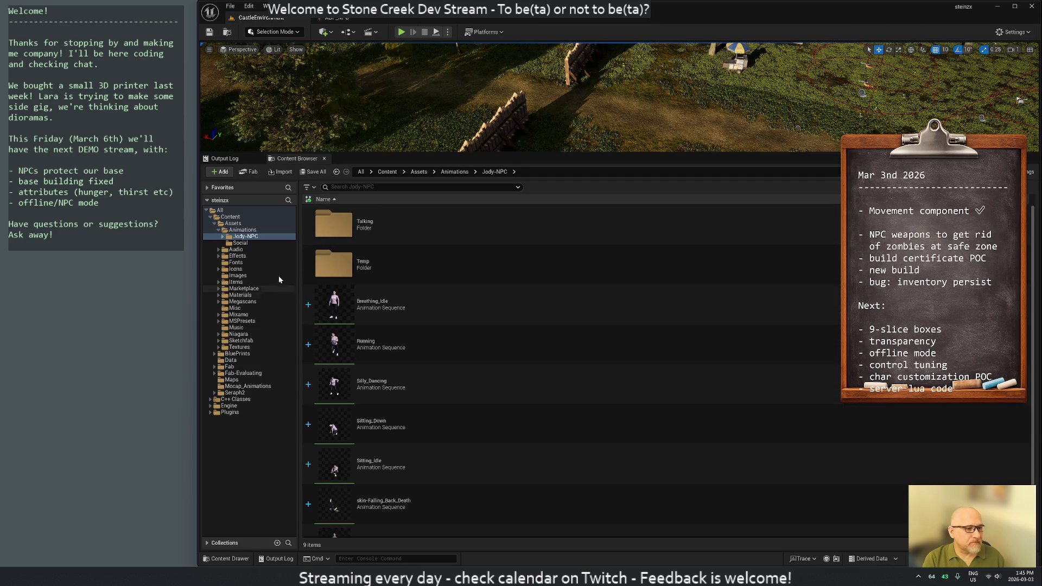
left_click(375, 265)
double_click(375, 265)
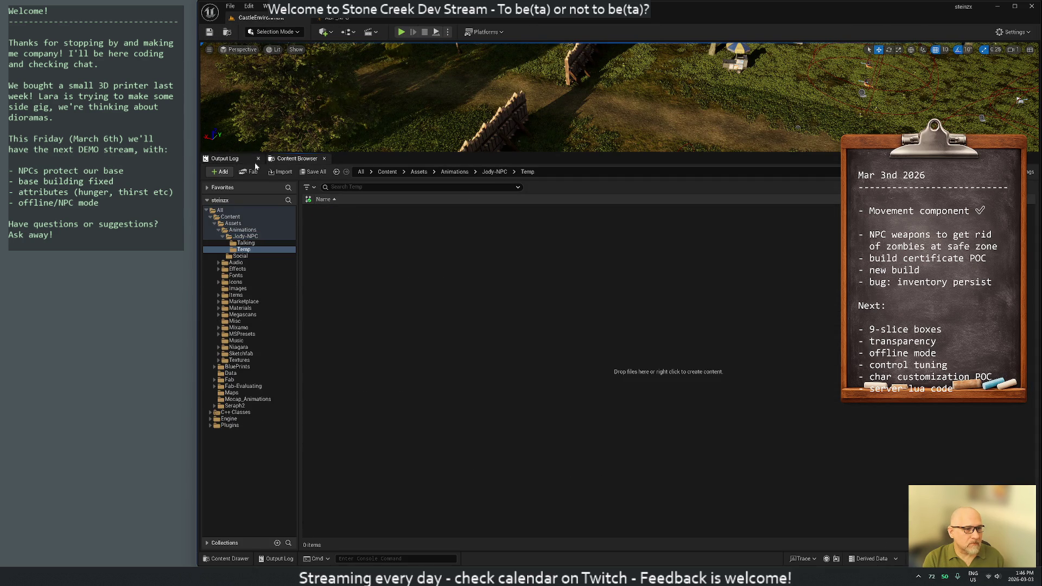
left_click(280, 172)
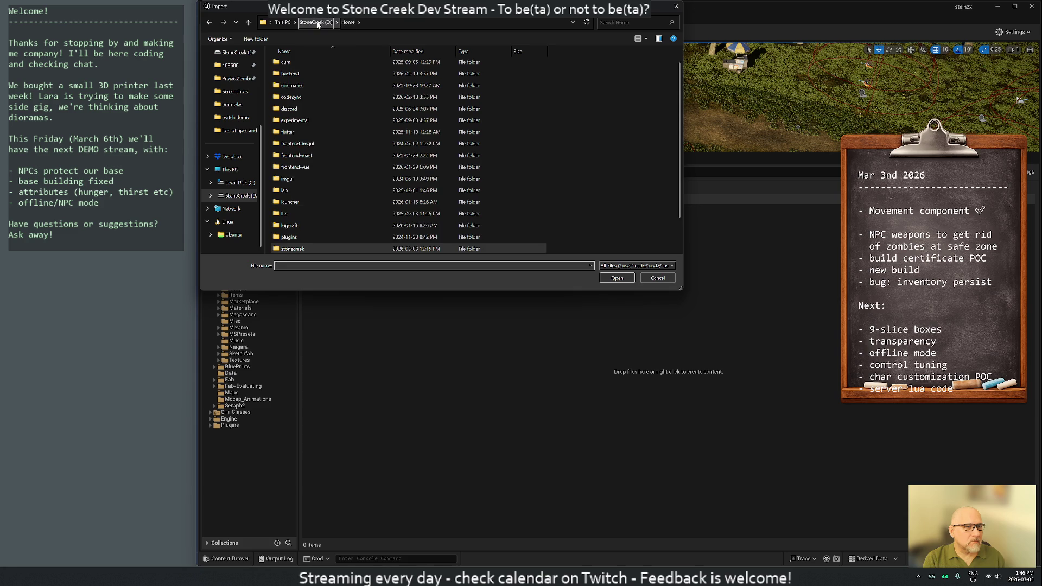
left_click(305, 21)
double_click(288, 123)
double_click(289, 69)
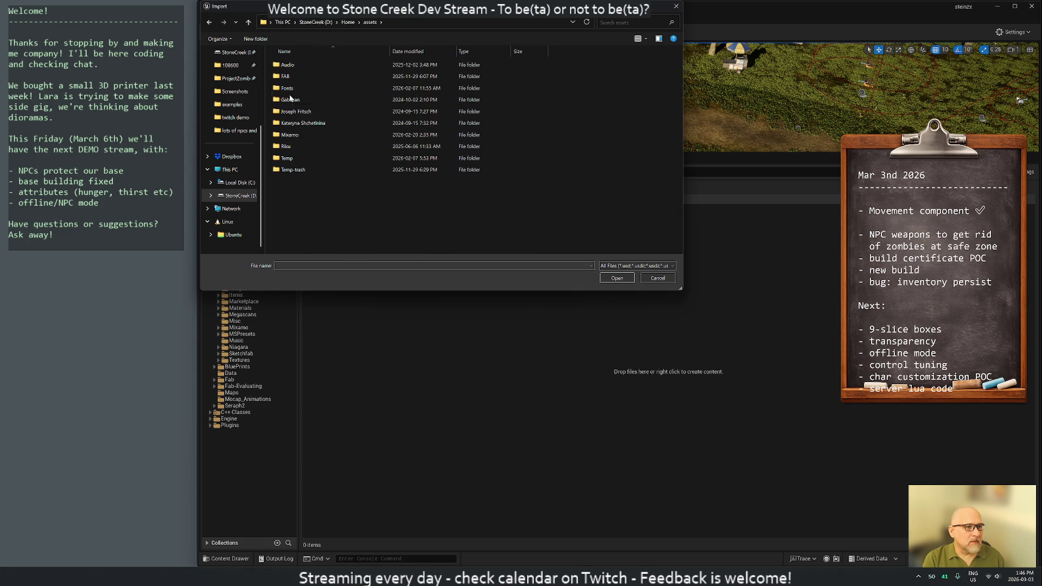
double_click(290, 135)
double_click(294, 77)
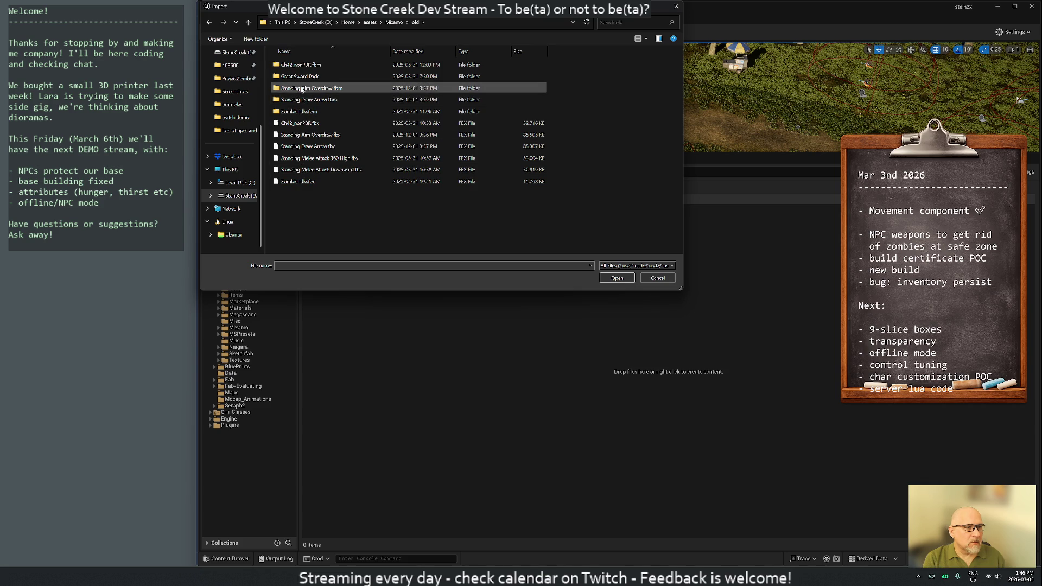
left_click(314, 101)
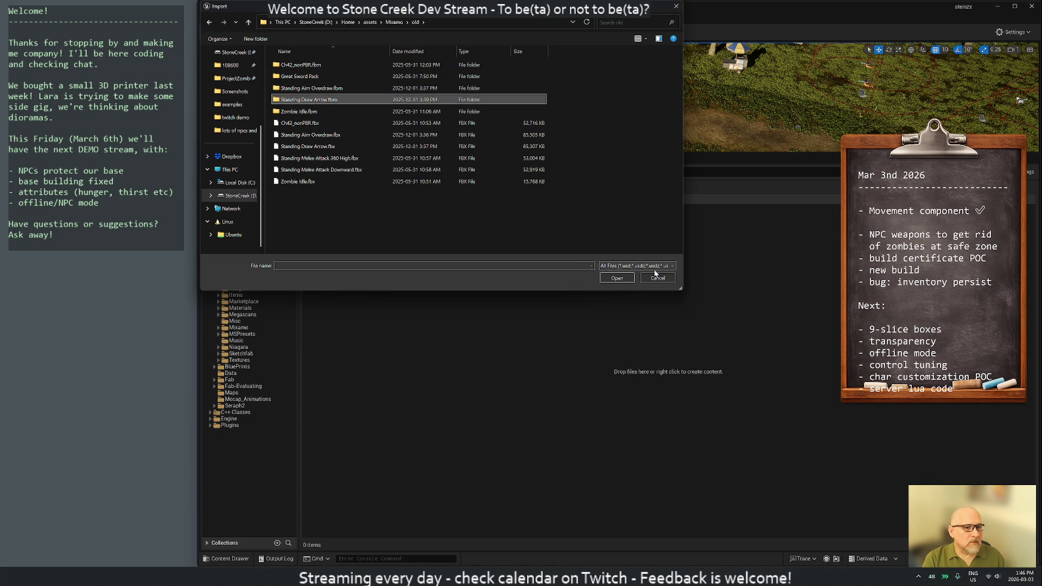
left_click(616, 279)
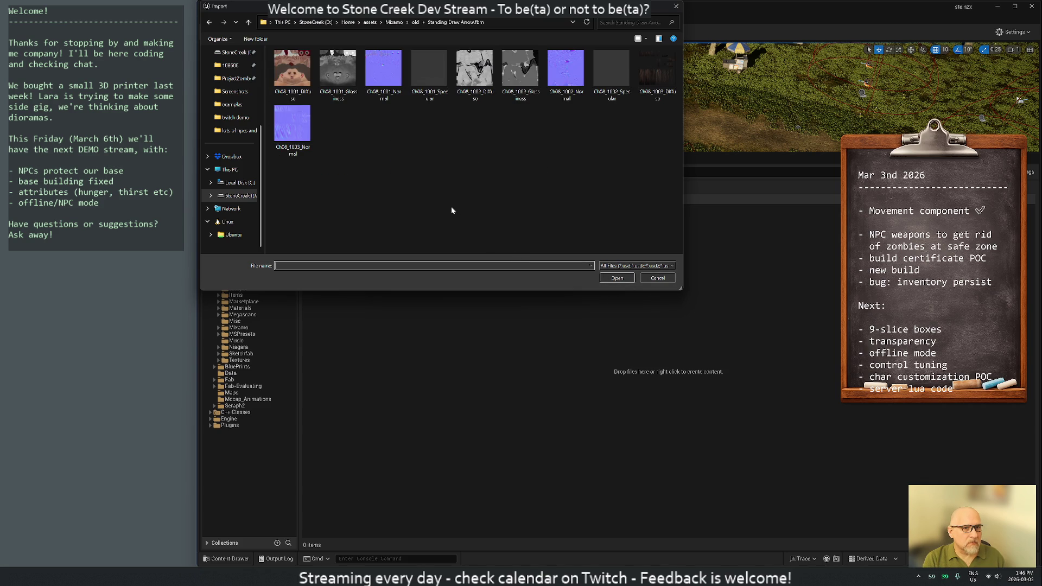
left_click(658, 279)
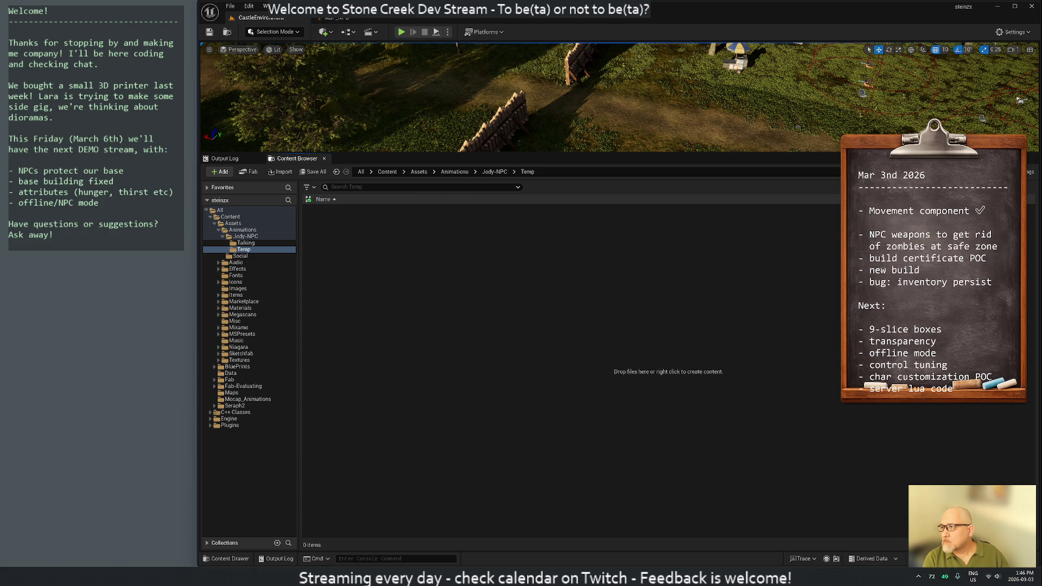
key("alt+Tab")
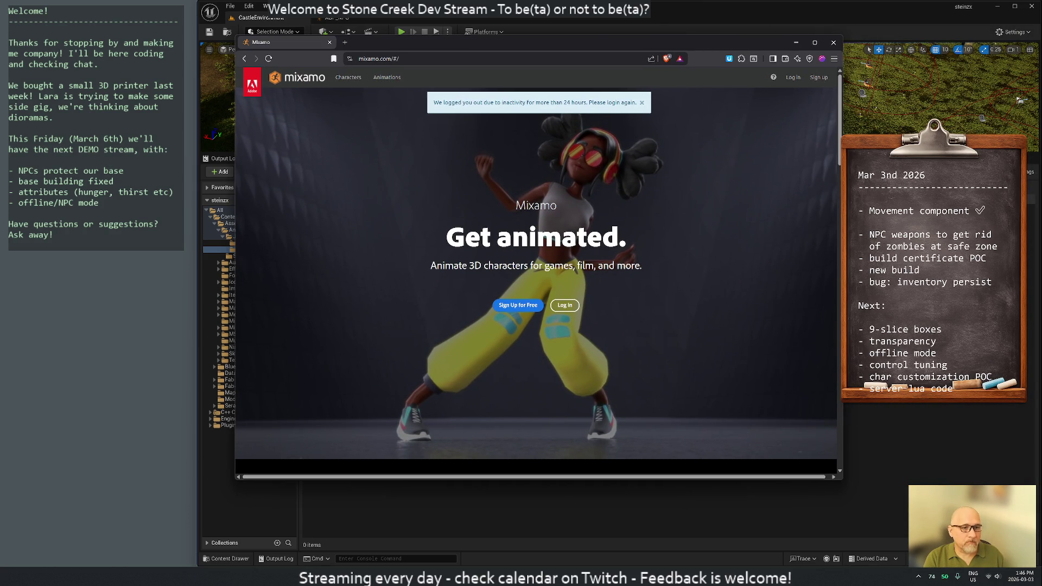
- Log into Mixamo through Adobe using the Google account
left_click(563, 306)
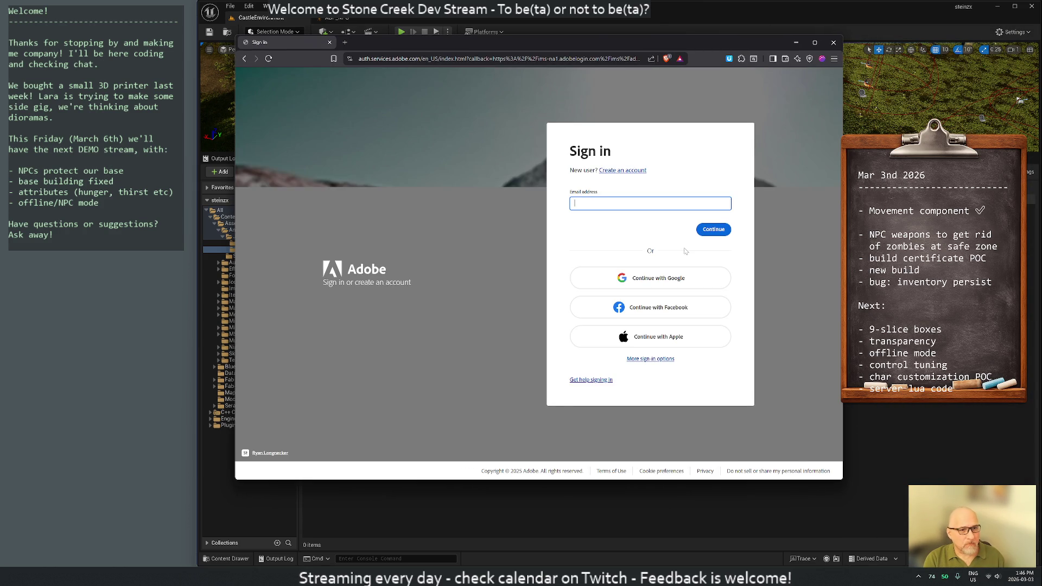
left_click(646, 279)
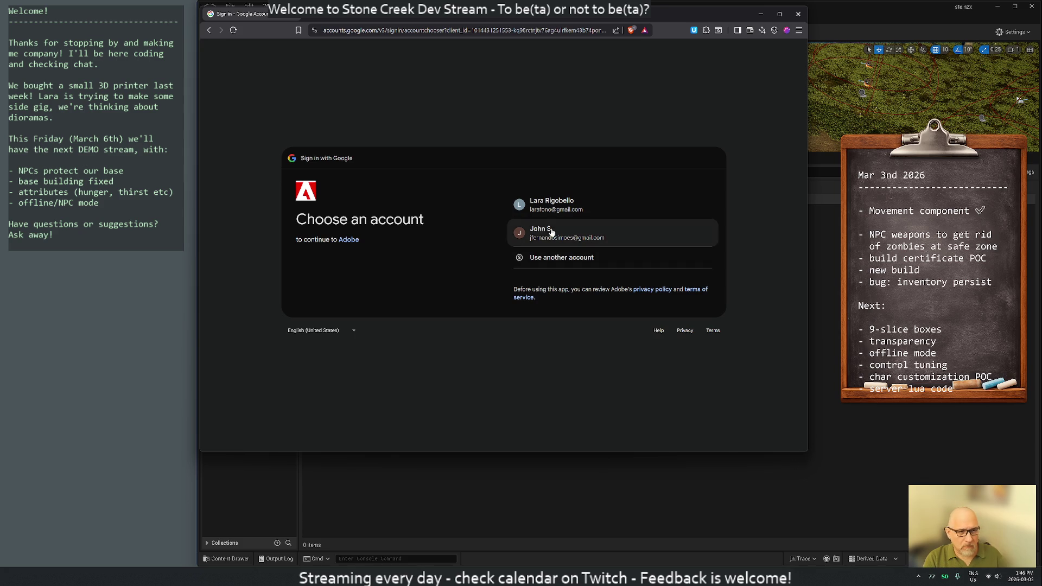
left_click(553, 232)
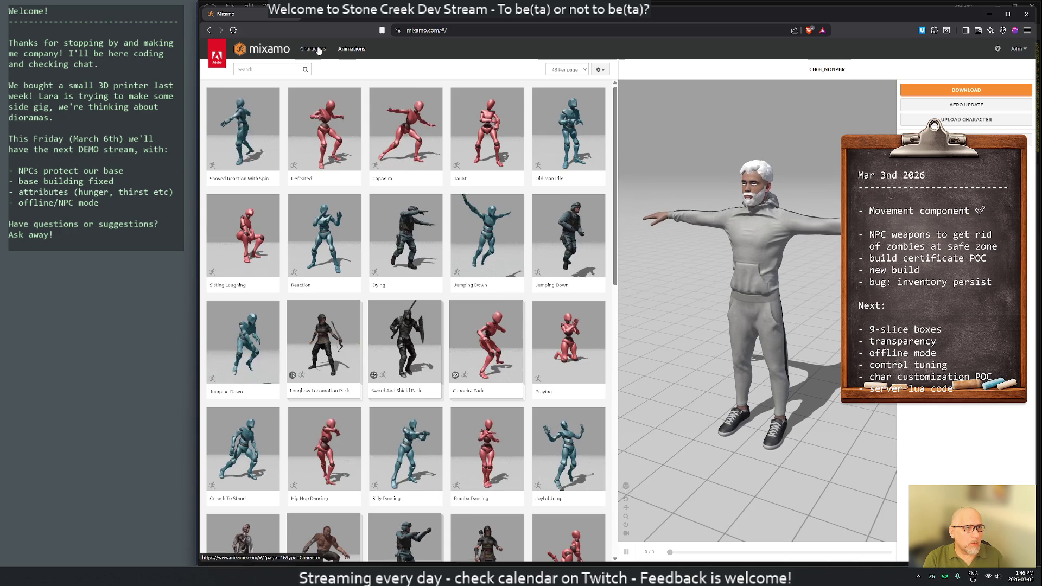
- From the character library, switch to the Olivia character
left_click(312, 50)
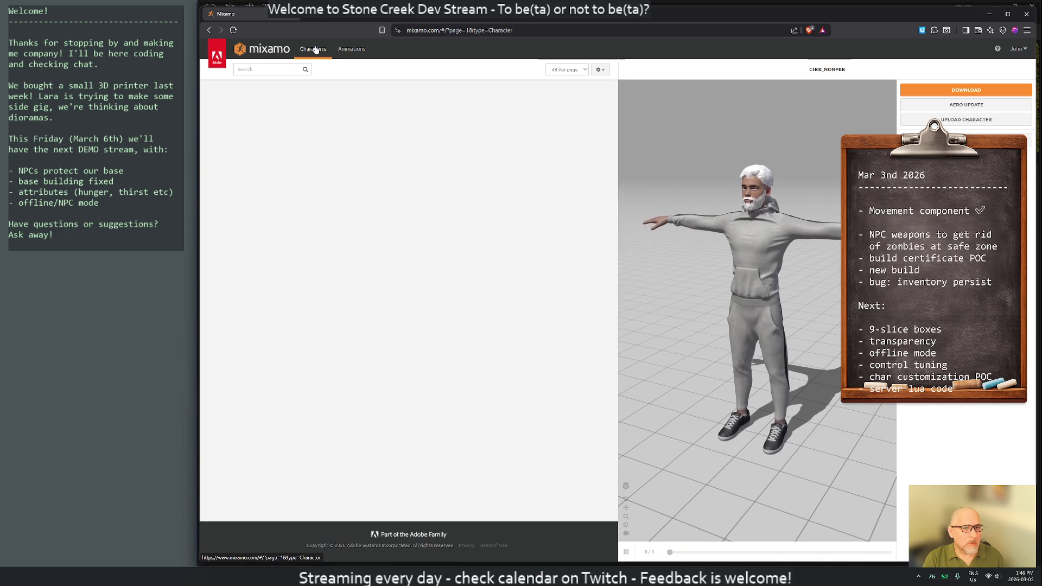
scroll(473, 315, "down", 3)
scroll(473, 315, "down", 3)
scroll(472, 293, "down", 2)
scroll(471, 269, "down", 2)
left_click(469, 254)
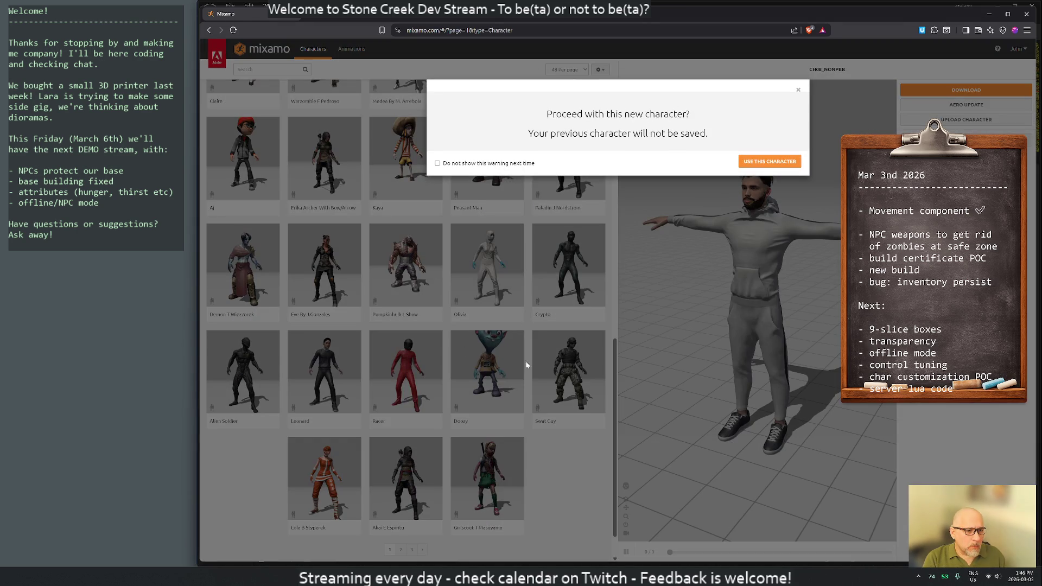
left_click(742, 165)
scroll(500, 372, "down", 1)
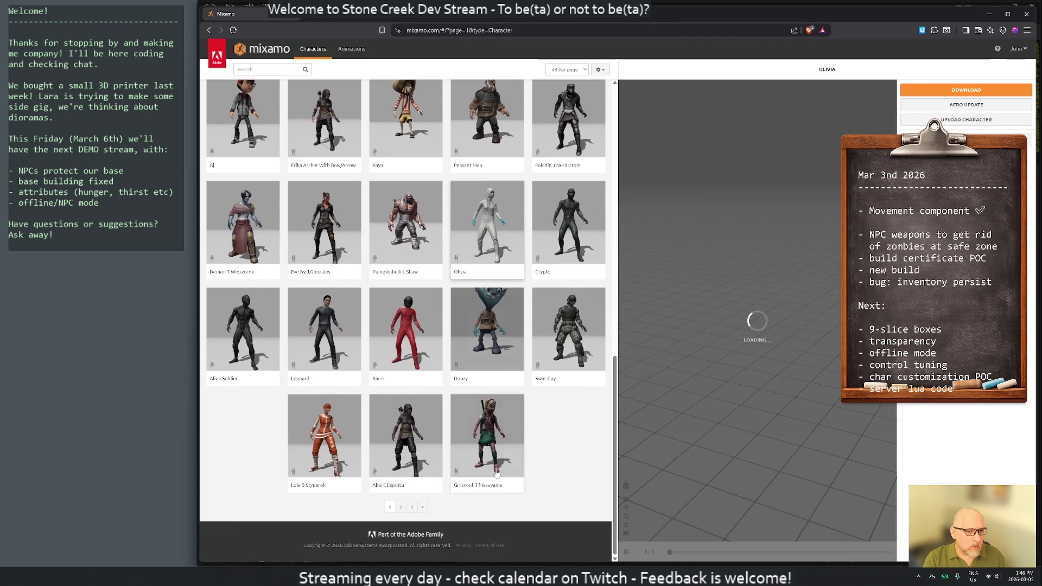
- Pick Jody from the second page as the active character and move to the animation library
left_click(402, 508)
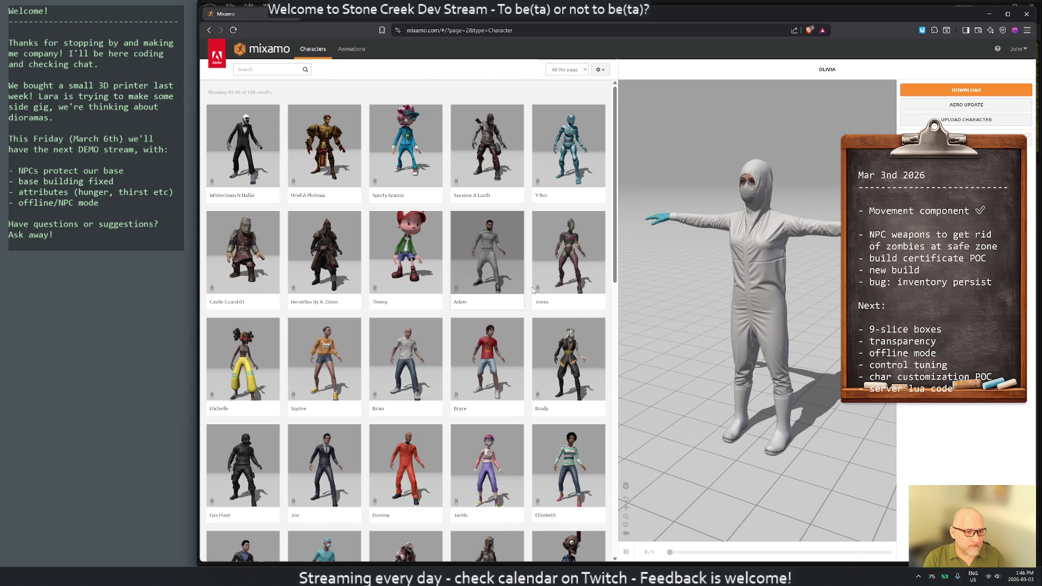
scroll(535, 295, "down", 5)
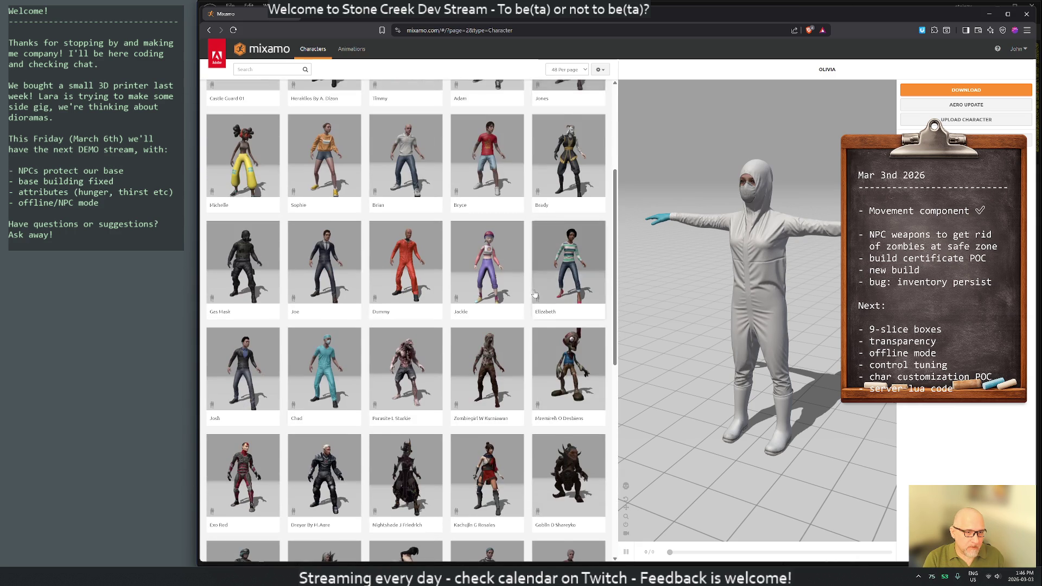
left_click(326, 444)
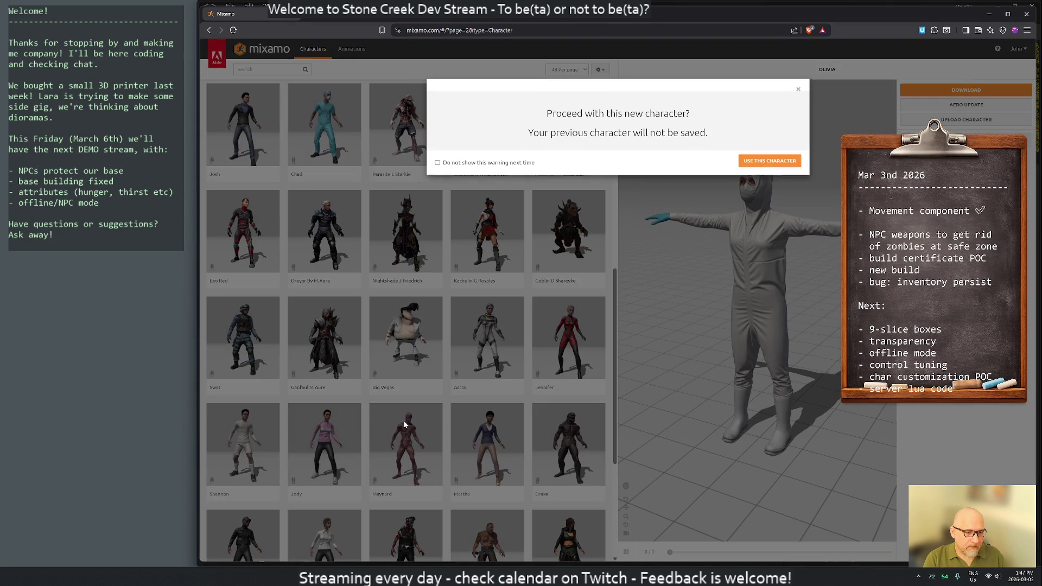
left_click(745, 155)
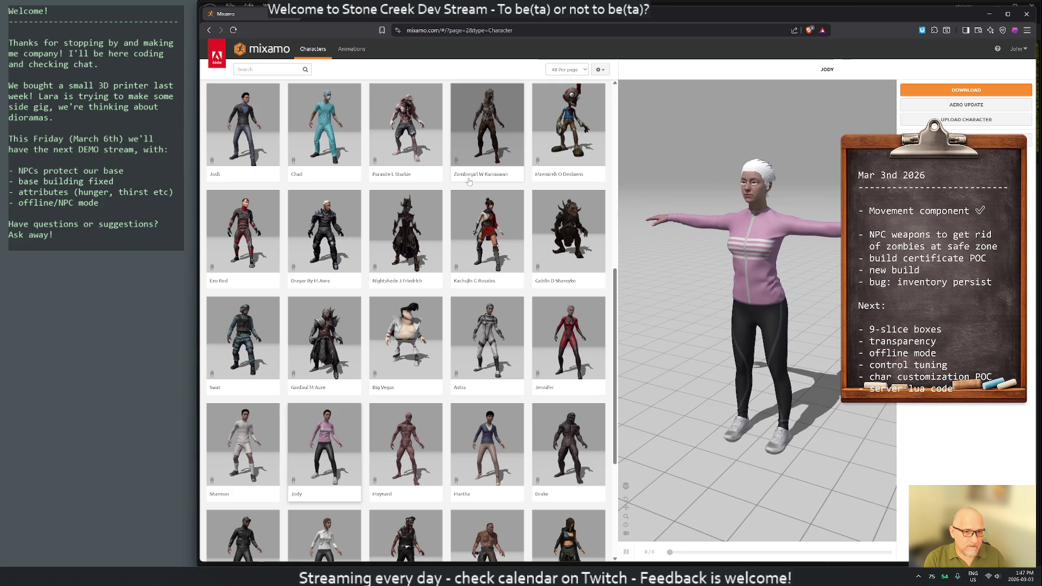
left_click(353, 49)
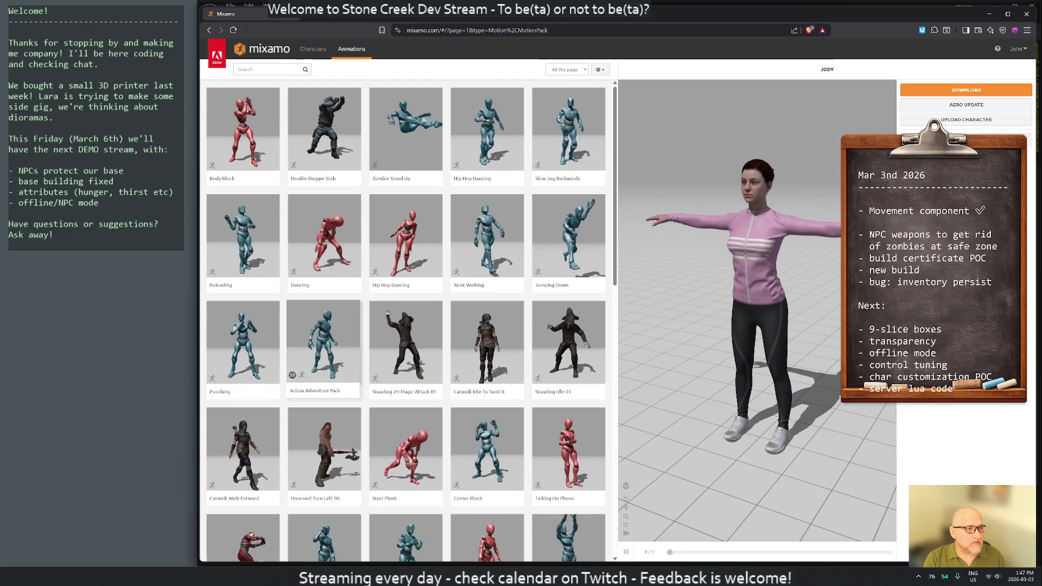
type("draw")
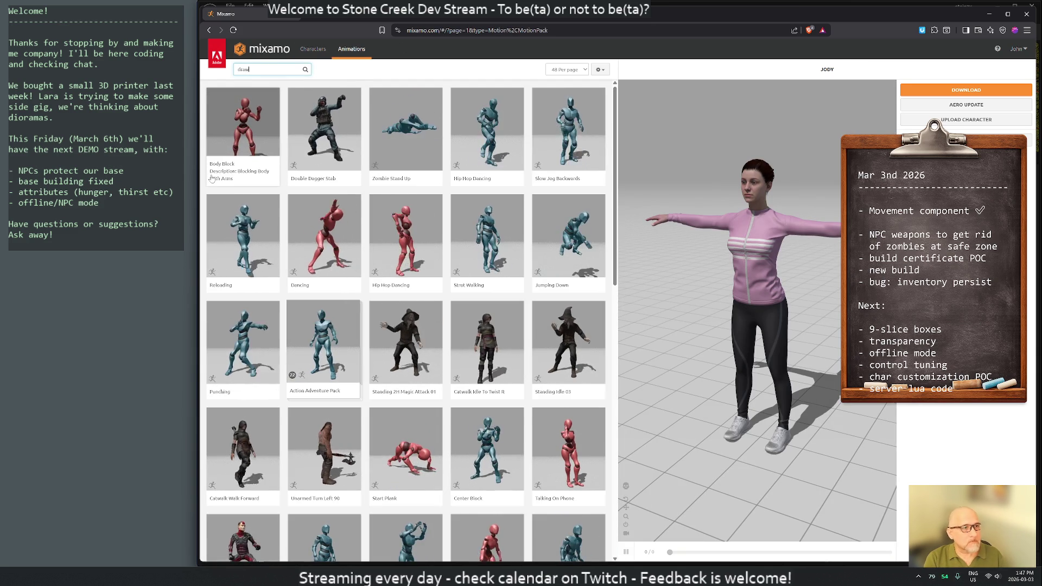
- Search for 'draw' animations, apply the Lite Longbow Pack to Jody and show its download settings
key("Return")
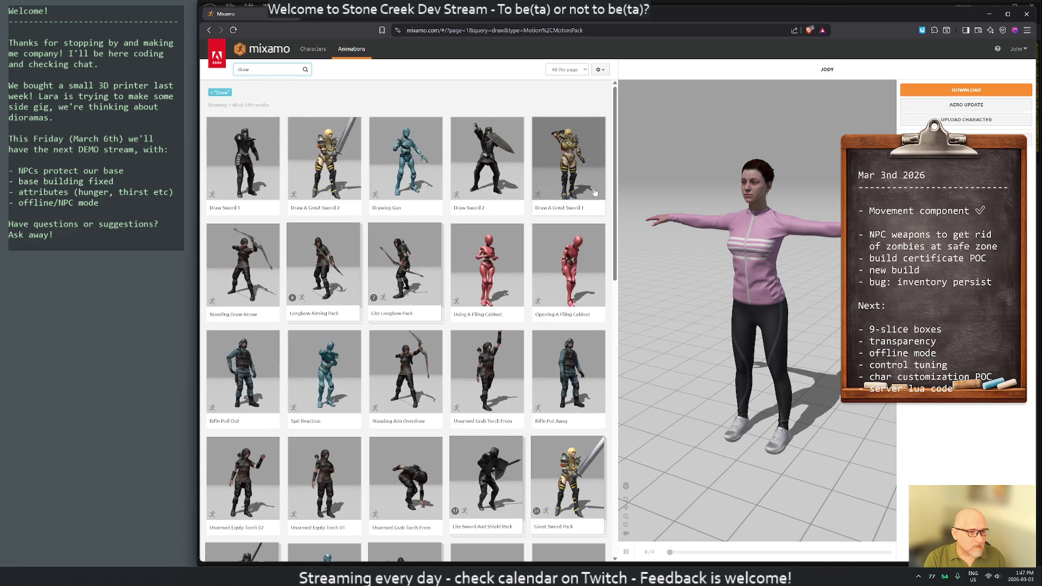
mouse_move(405, 268)
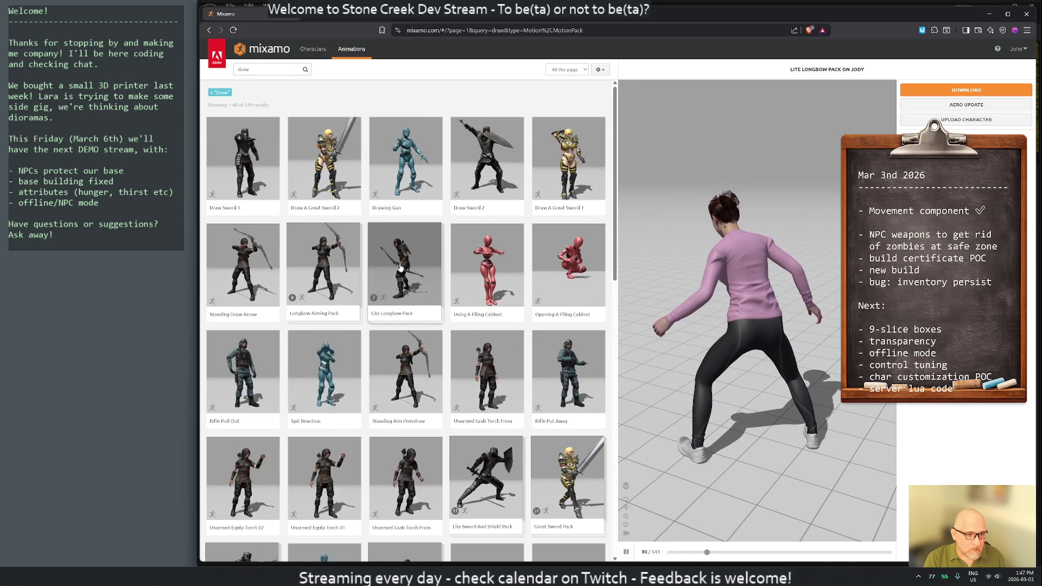
right_click(400, 309)
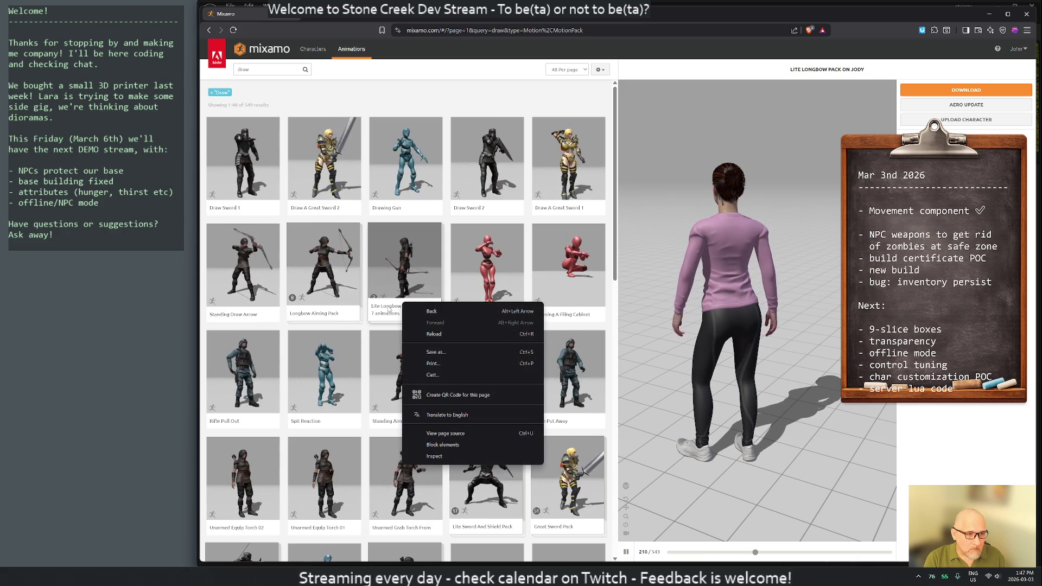
key("Escape")
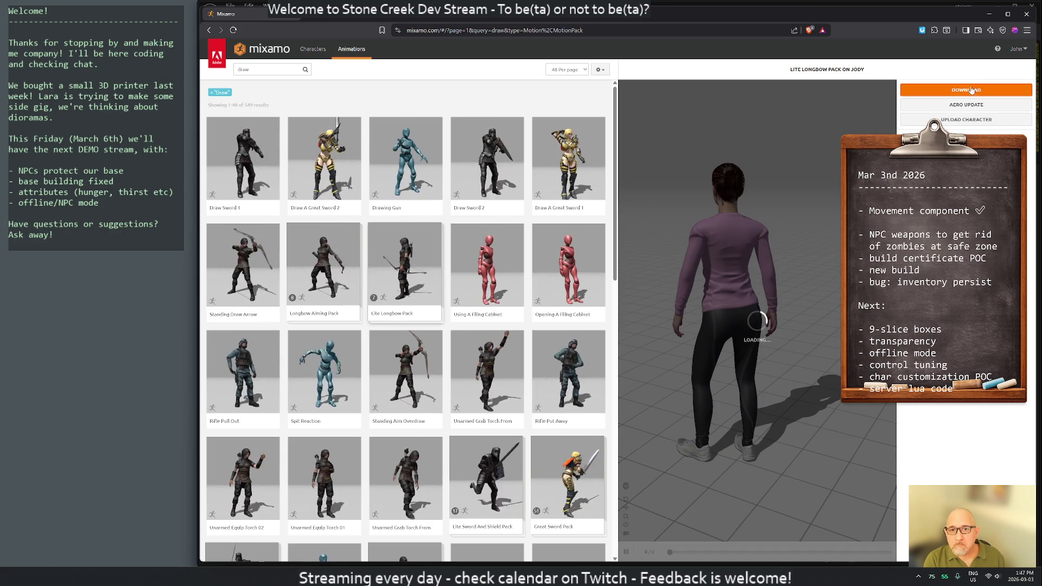
left_click(969, 92)
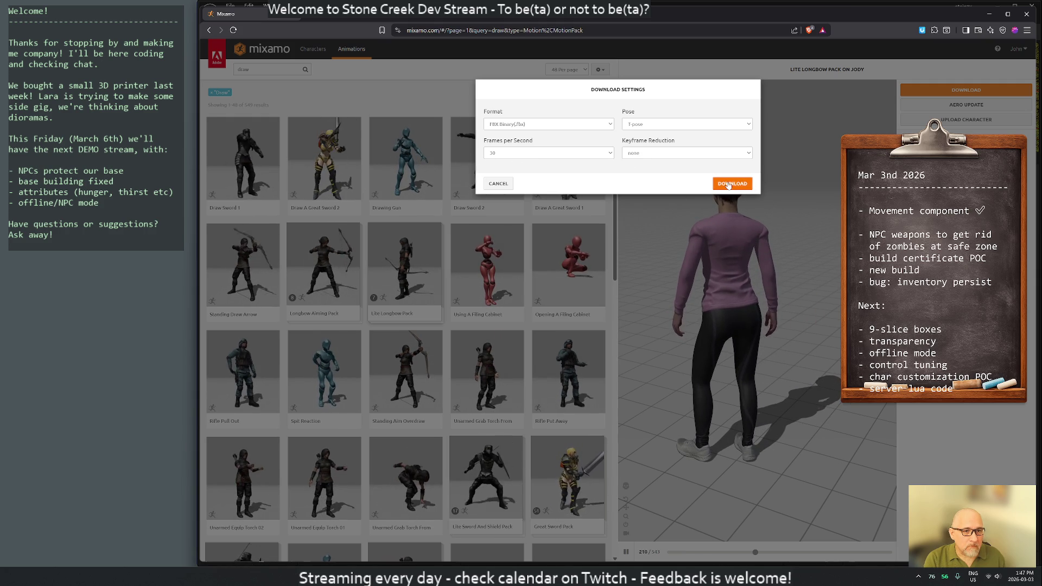
- Download the pack as FBX Binary at 30 fps and browse to Home > assets on StoneCreek (D:)
left_click(728, 185)
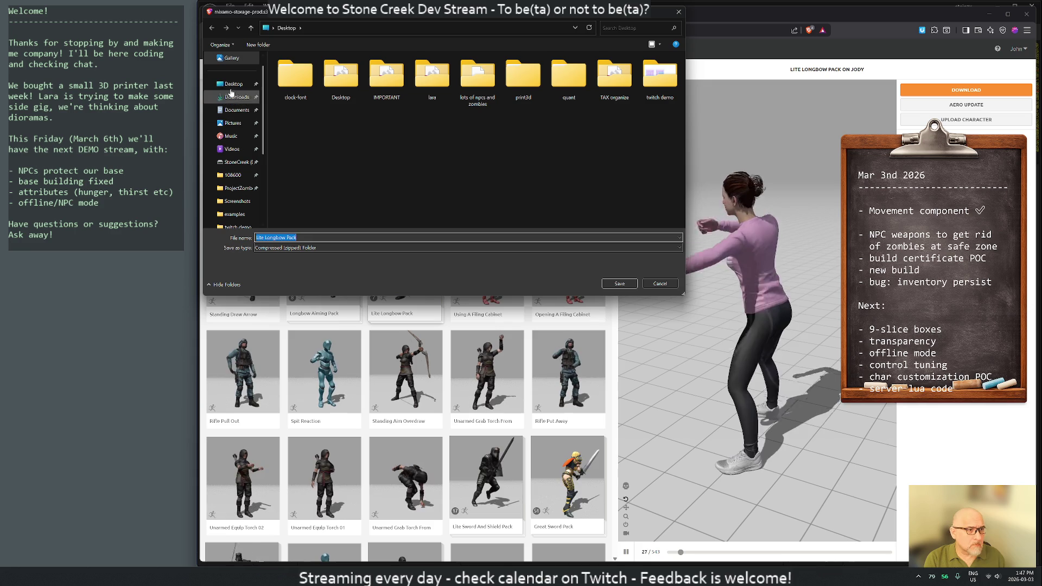
scroll(236, 163, "down", 3)
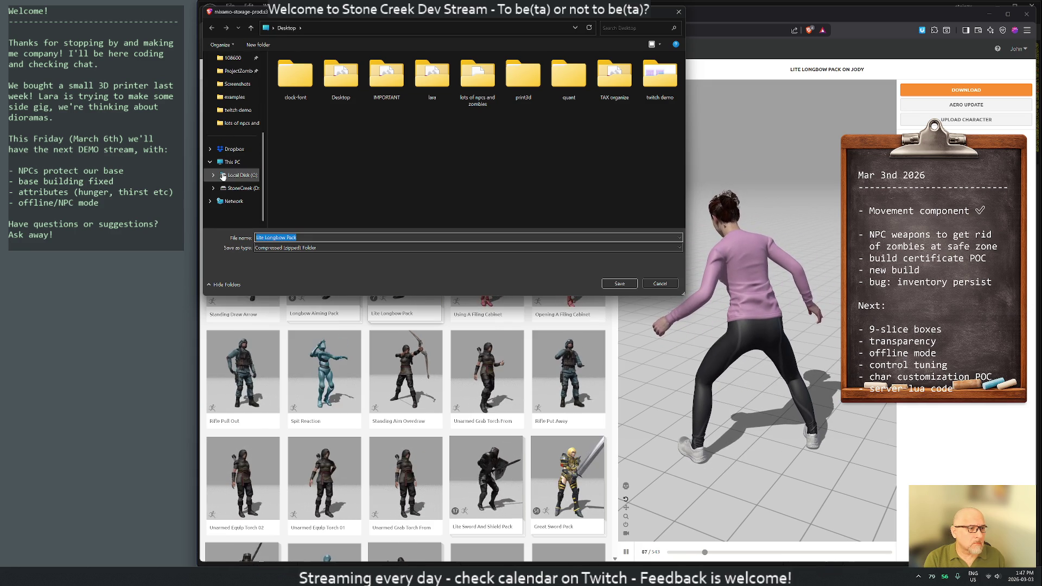
left_click(237, 189)
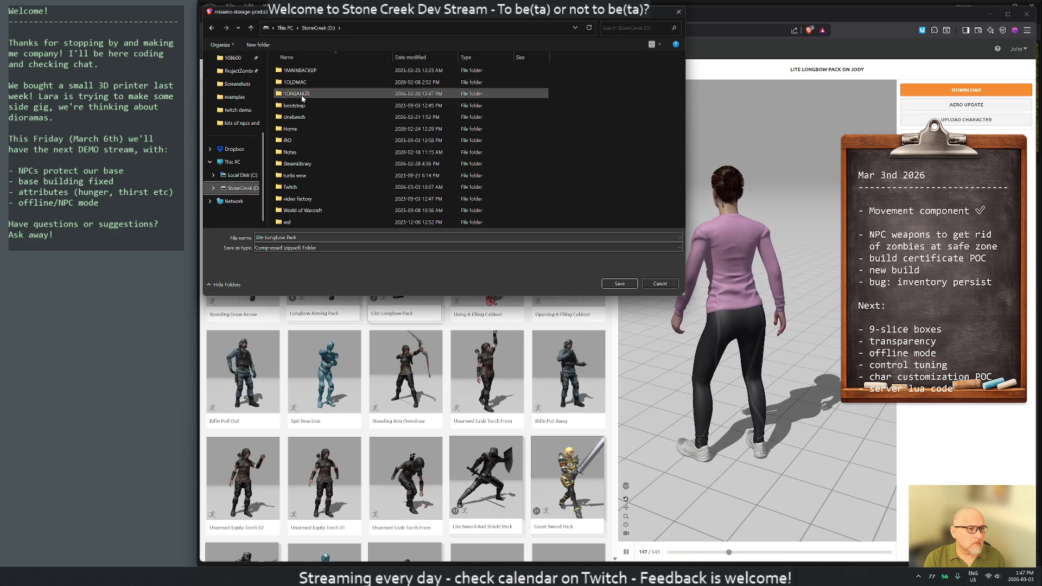
left_click(304, 131)
double_click(304, 130)
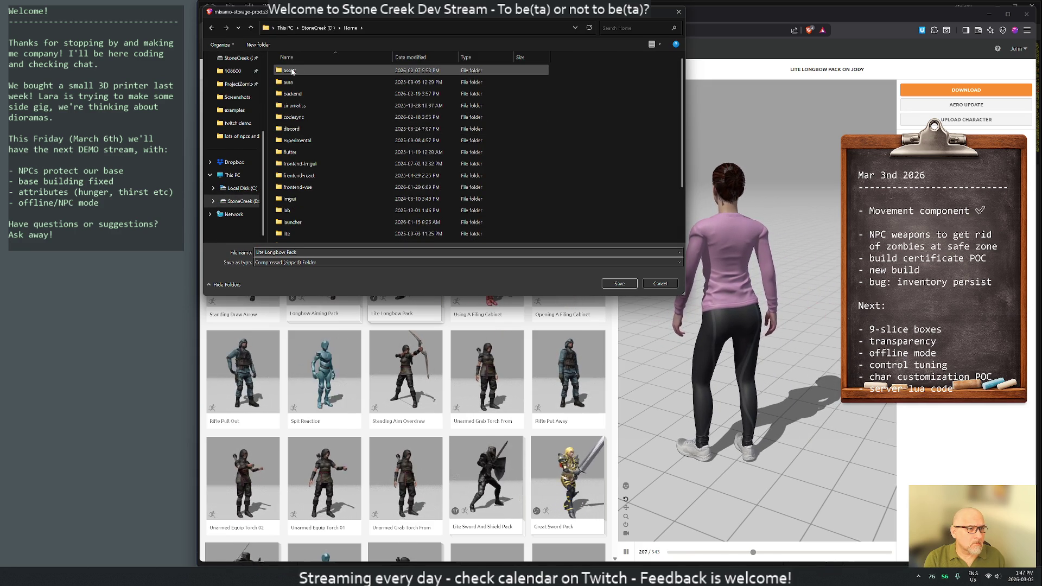
double_click(296, 72)
- Save the Lite Longbow Pack zip into the Mixamo folder without making a new subfolder
double_click(299, 143)
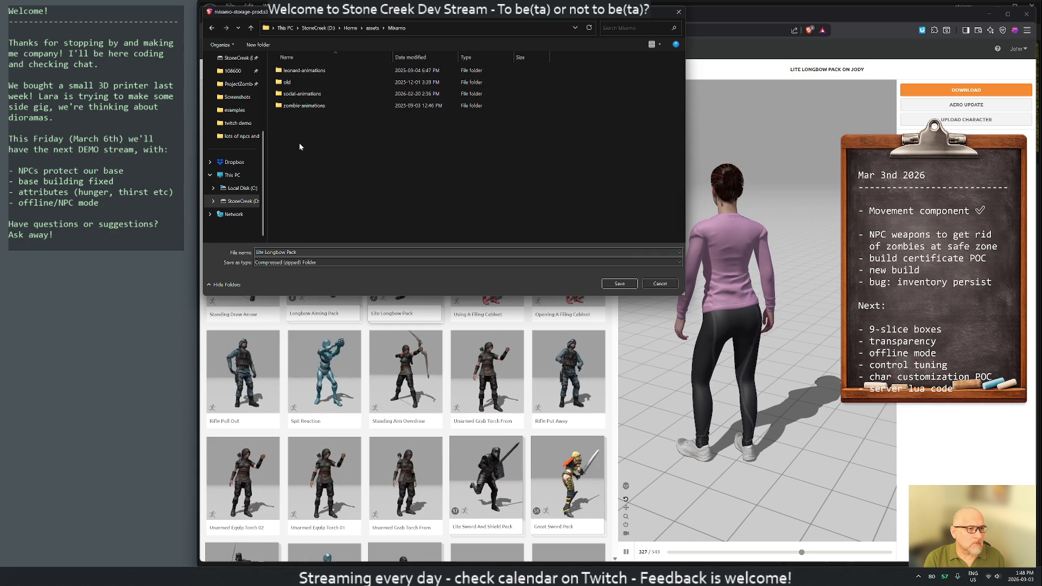
right_click(300, 147)
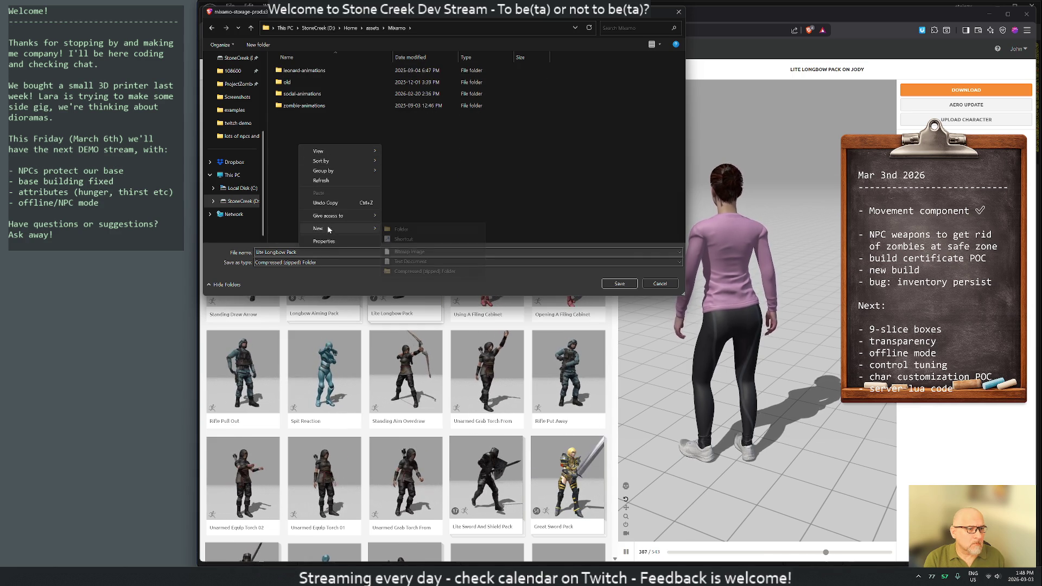
left_click(352, 131)
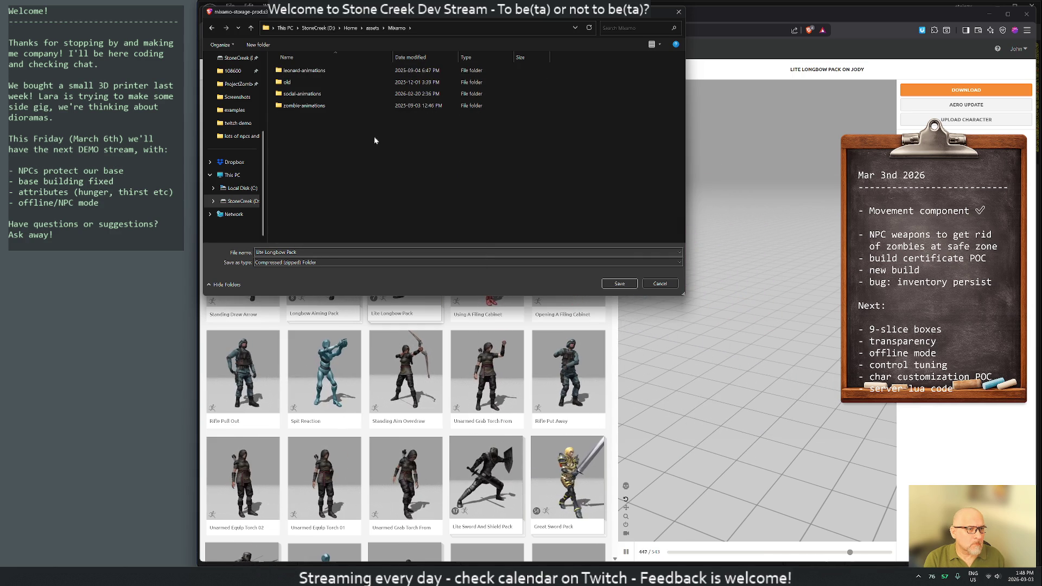
left_click(619, 284)
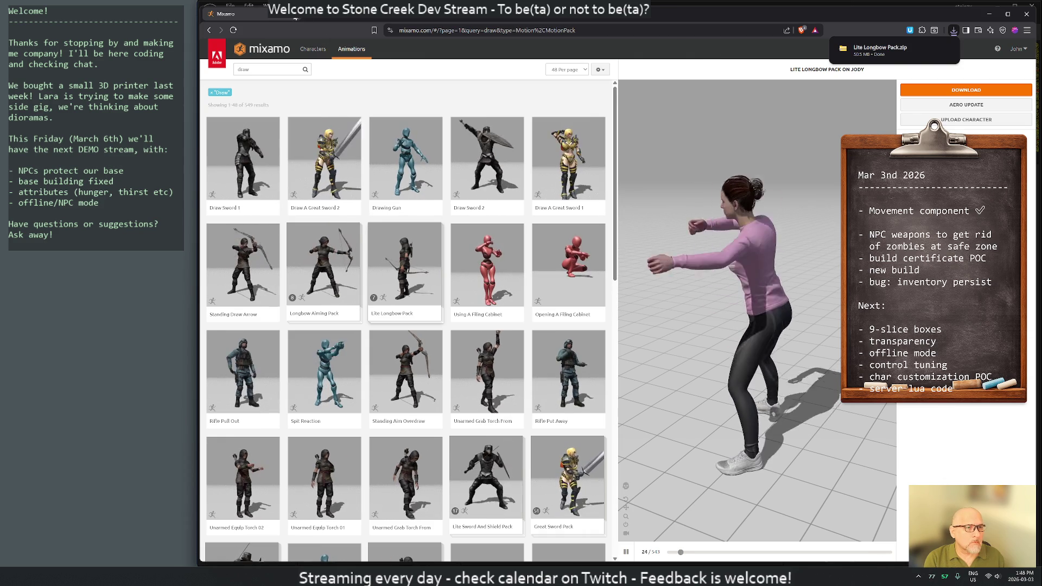
- Switch back to Unreal Editor and raise the Mixamo 'old' folder's Explorer window
key("alt+Tab")
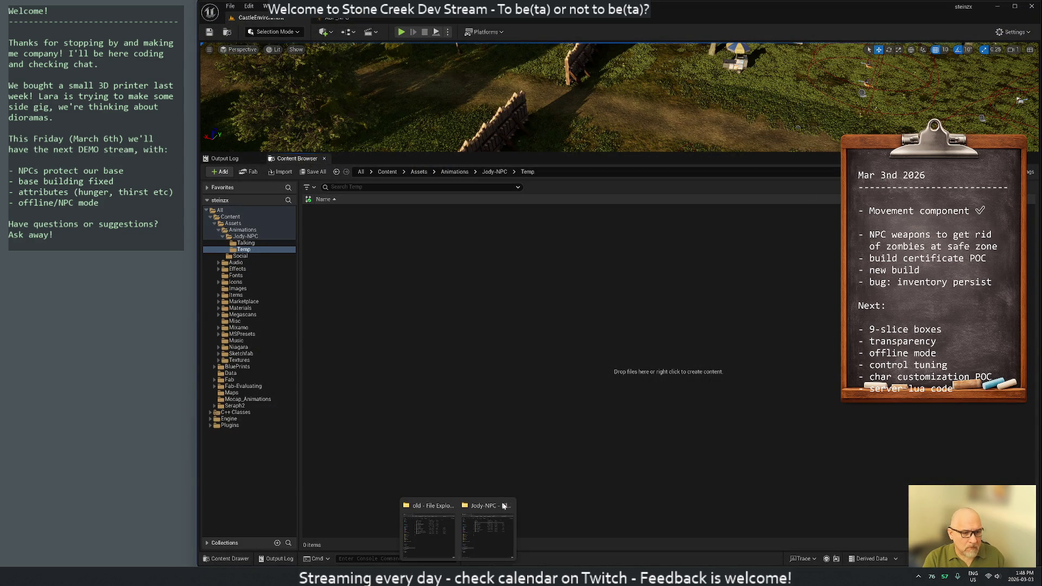
left_click(424, 521)
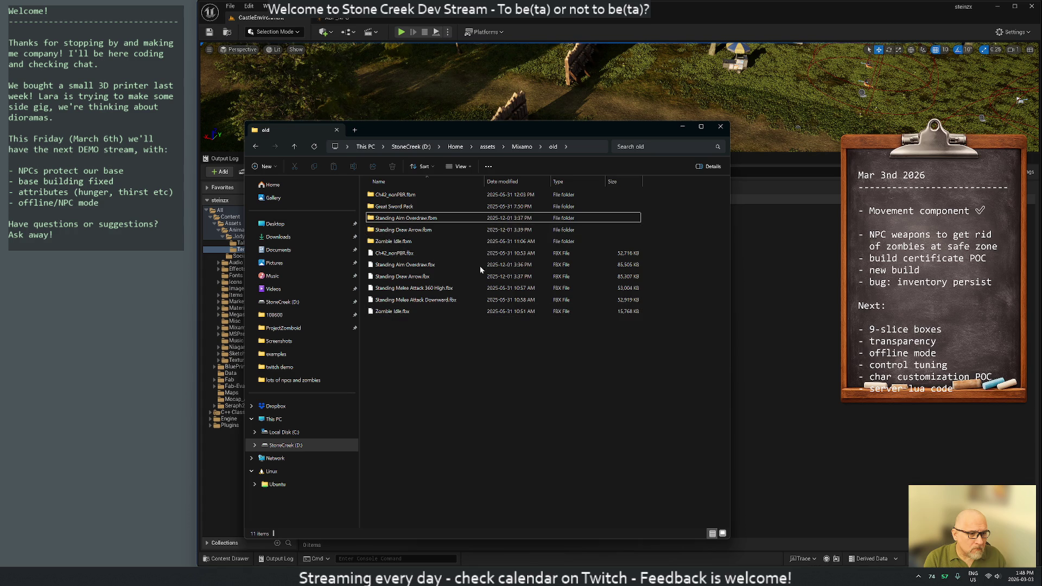
- Locate the Lite Longbow Pack zip in the Mixamo folder and peek inside the archive
left_click(525, 183)
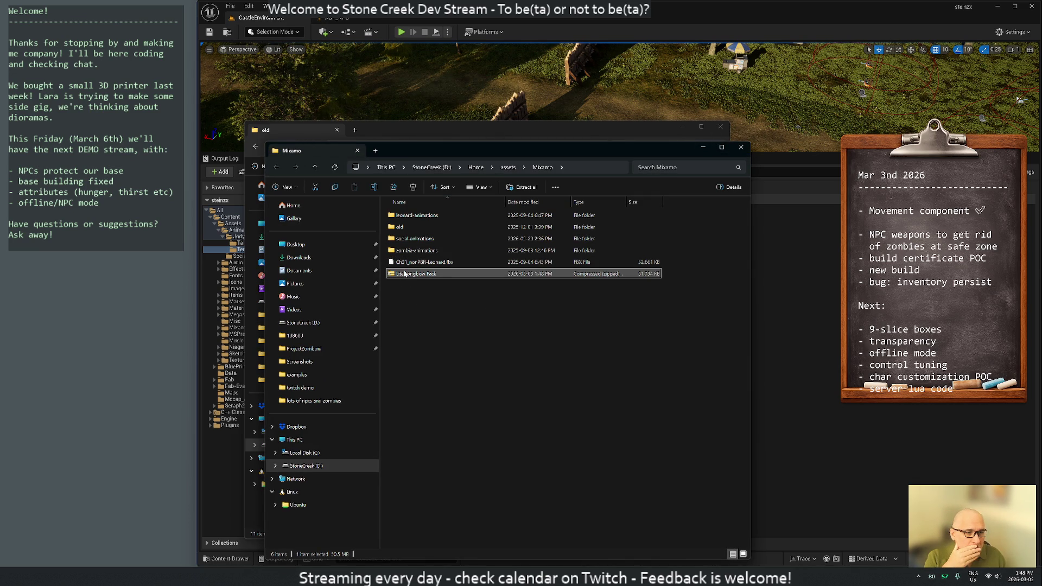
left_click(430, 316)
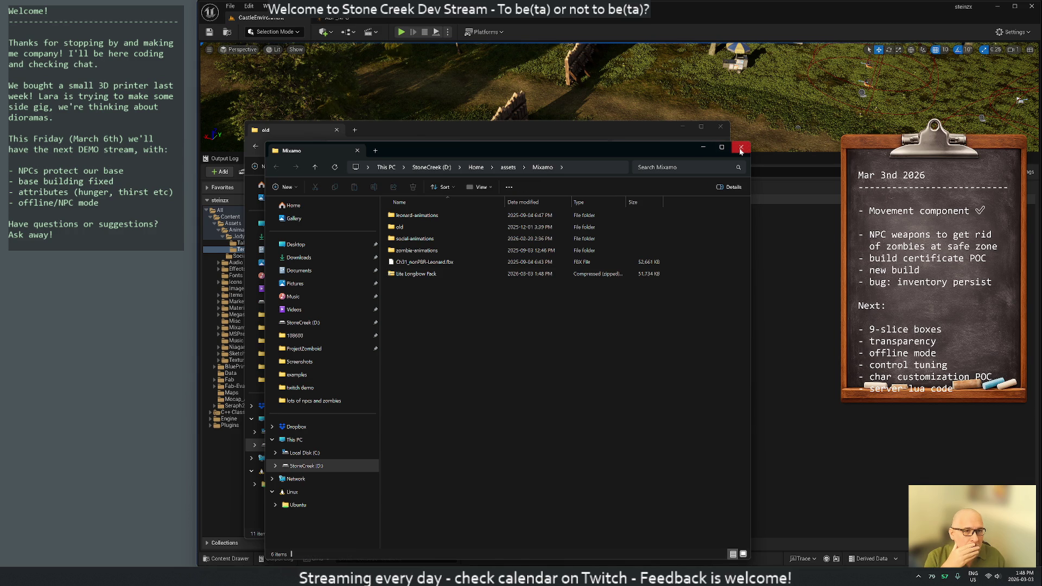
left_click(740, 149)
left_click_drag(421, 131, 566, 81)
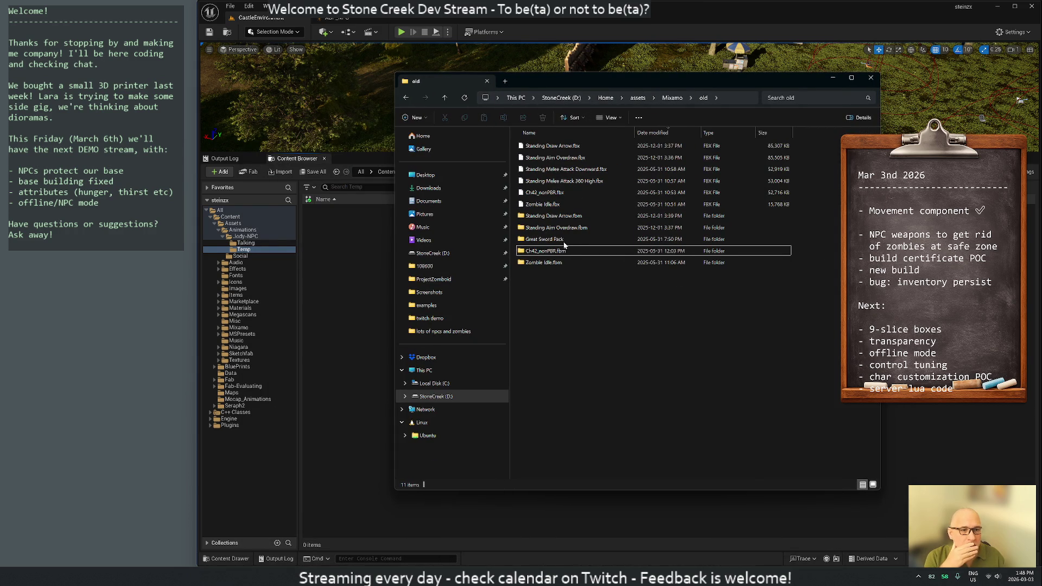
left_click(672, 98)
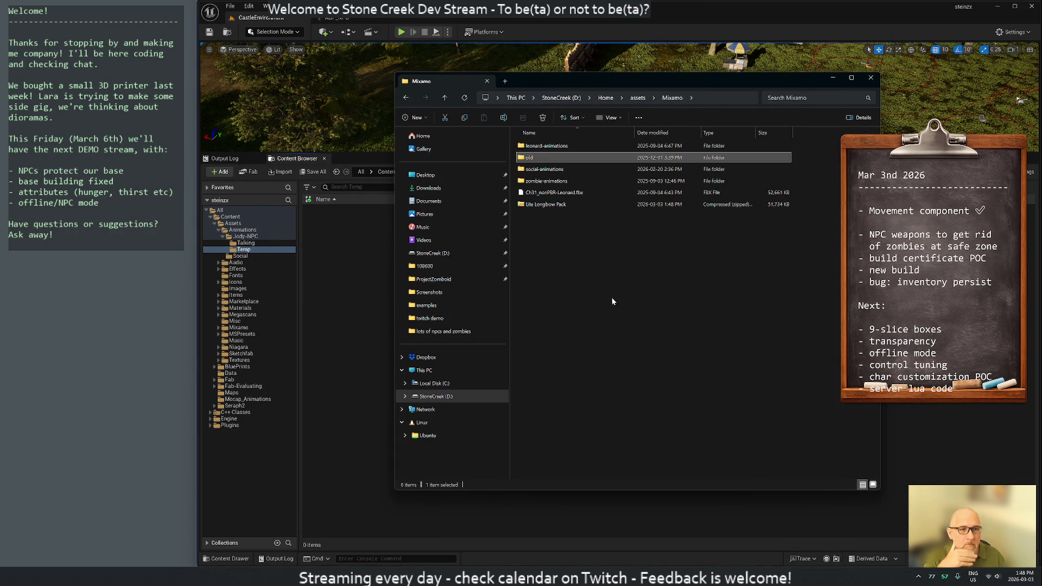
right_click(544, 205)
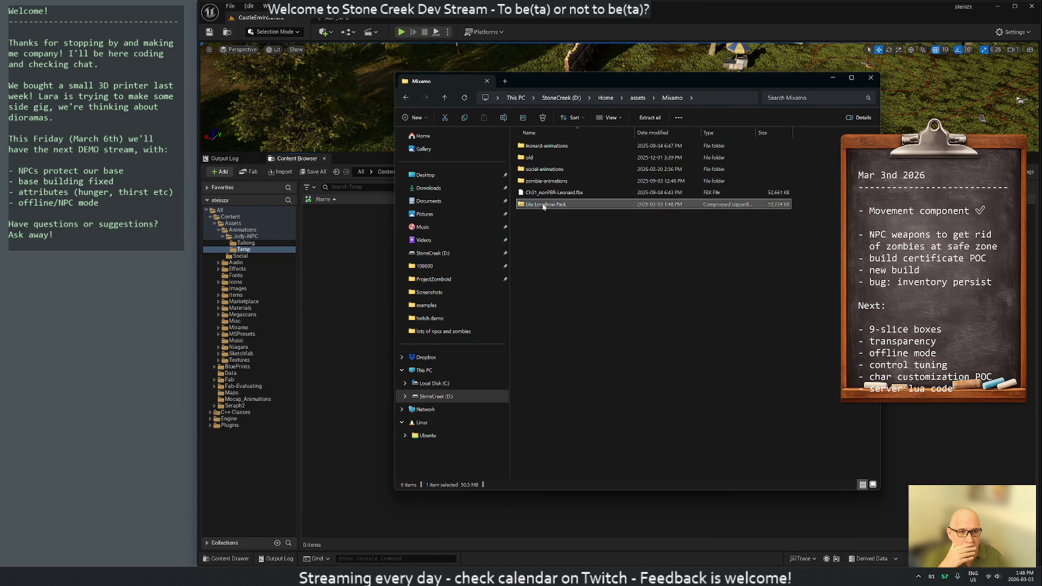
left_click(527, 279)
double_click(534, 204)
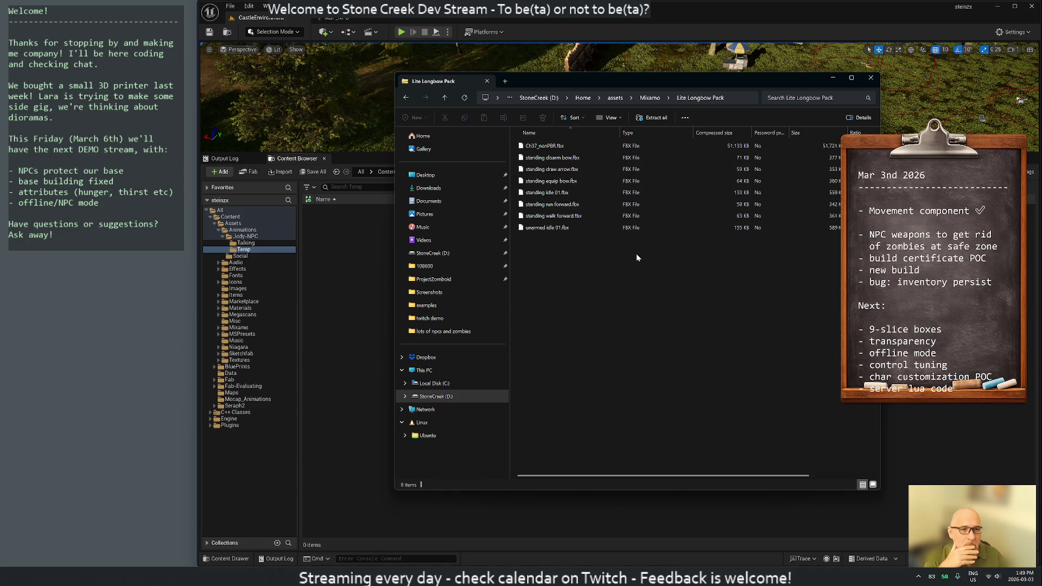
key("alt+Left")
mouse_move(545, 204)
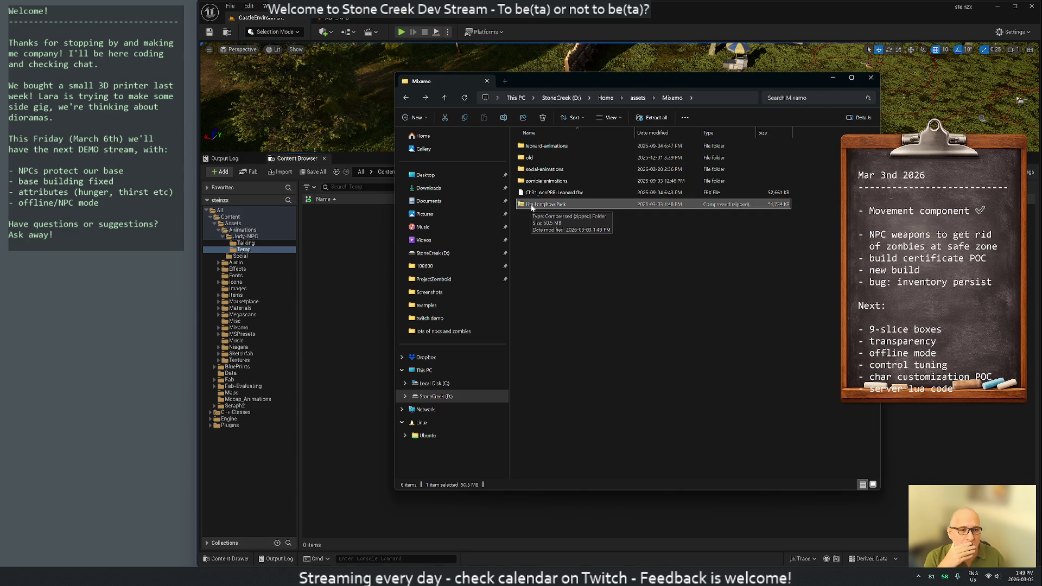
- Extract the Lite Longbow Pack zip into the Mixamo folder, delete the zip, and return to Unreal
right_click(531, 208)
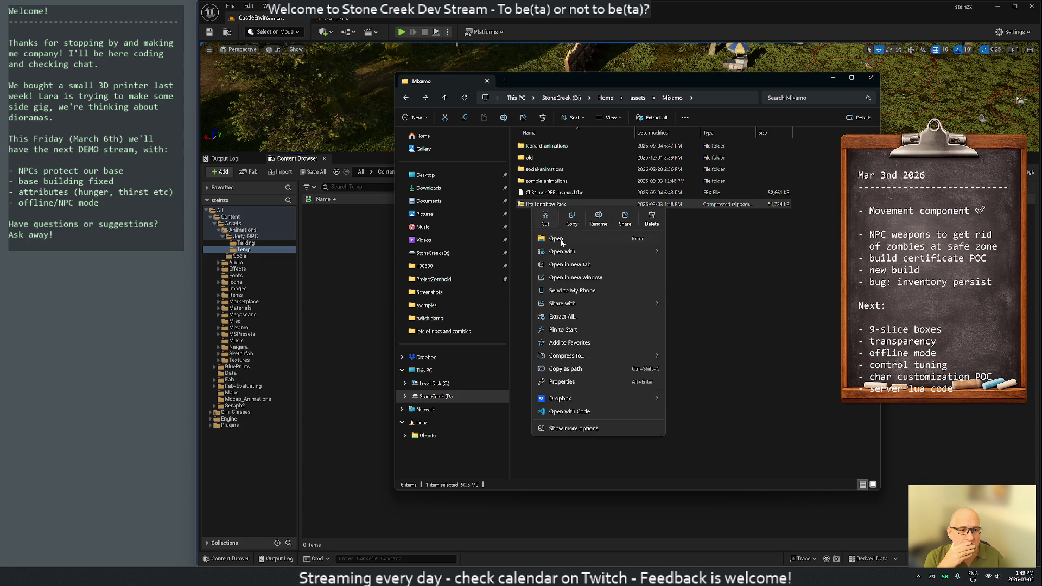
left_click(574, 318)
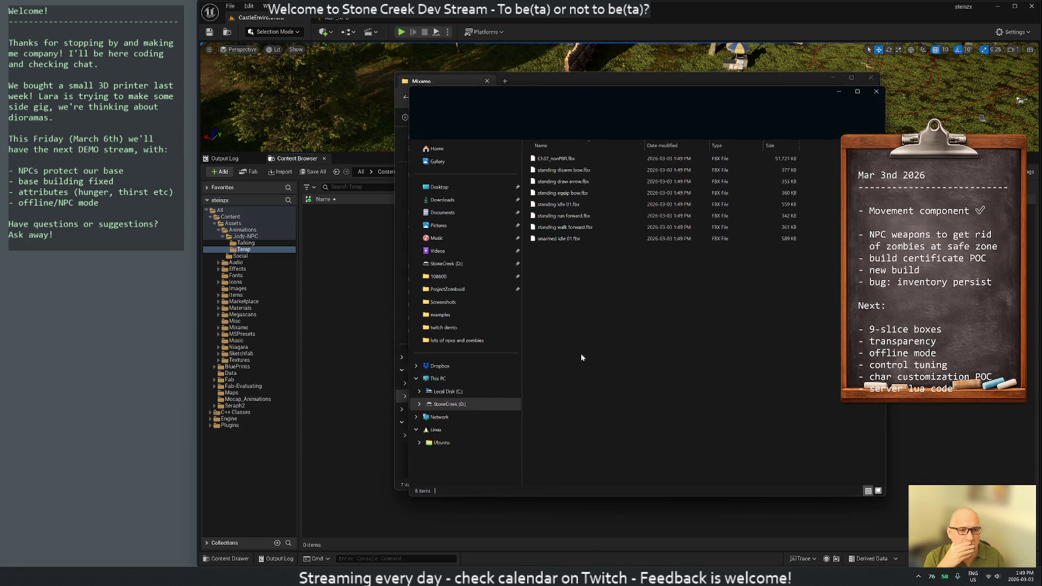
left_click(880, 88)
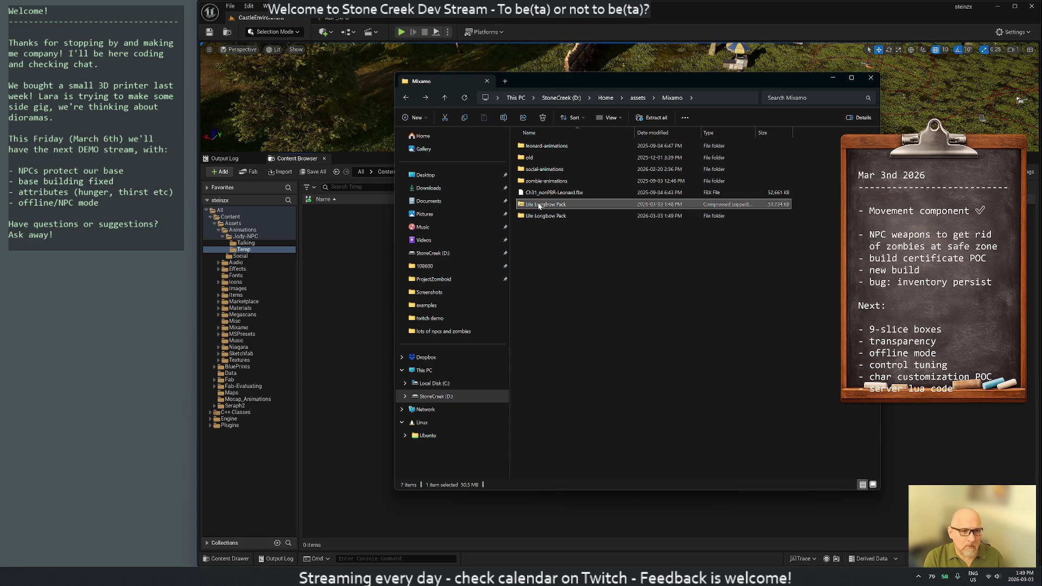
key("Delete")
mouse_move(587, 86)
left_mouse_down()
mouse_move(319, 96)
mouse_move(359, 98)
left_mouse_up()
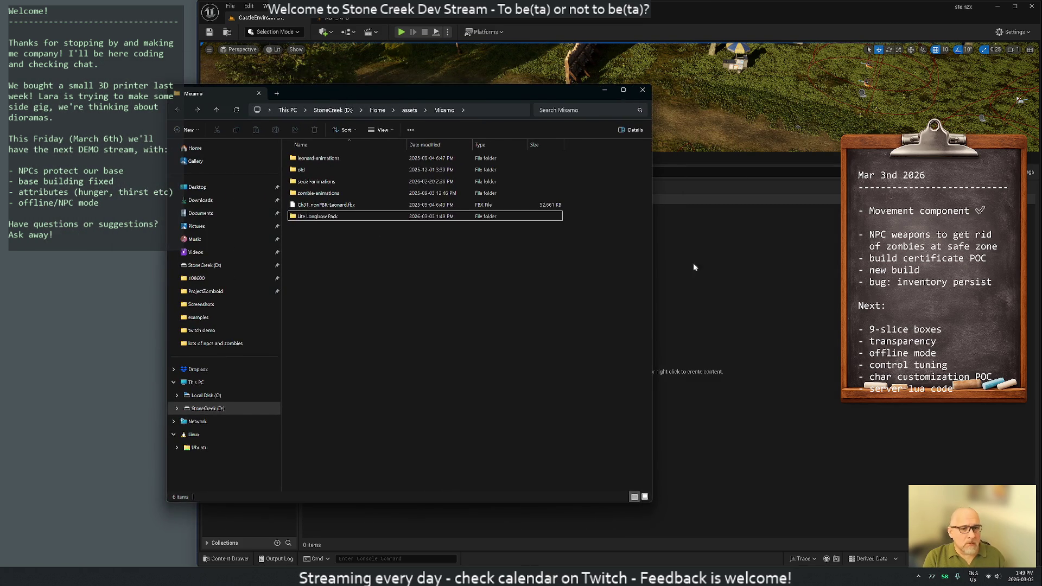
left_click(414, 208)
left_click(276, 172)
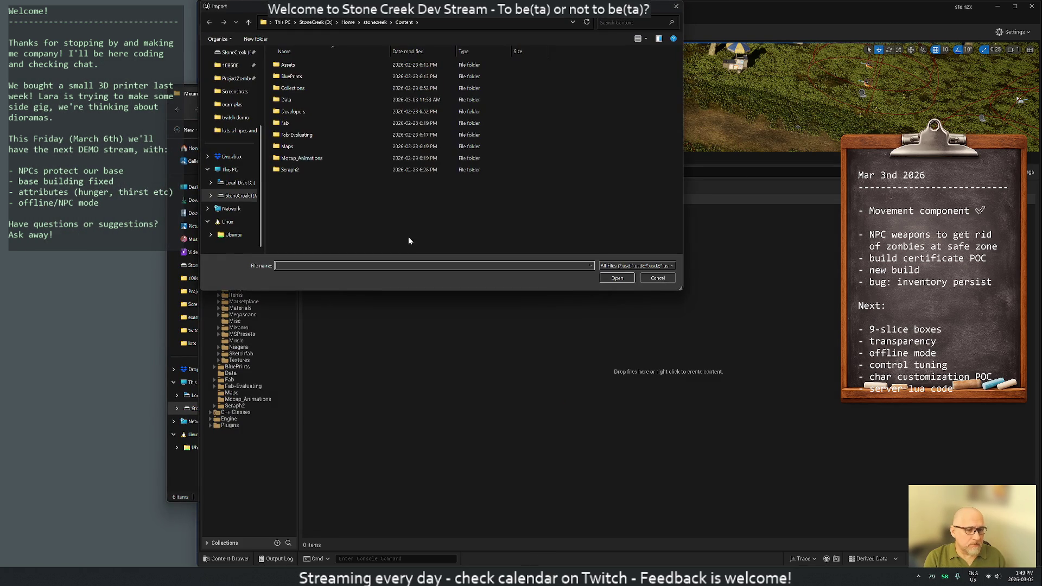
- Browse to Home > assets > Mixamo > Lite Longbow Pack and pick the seven bow FBX files
left_click(348, 23)
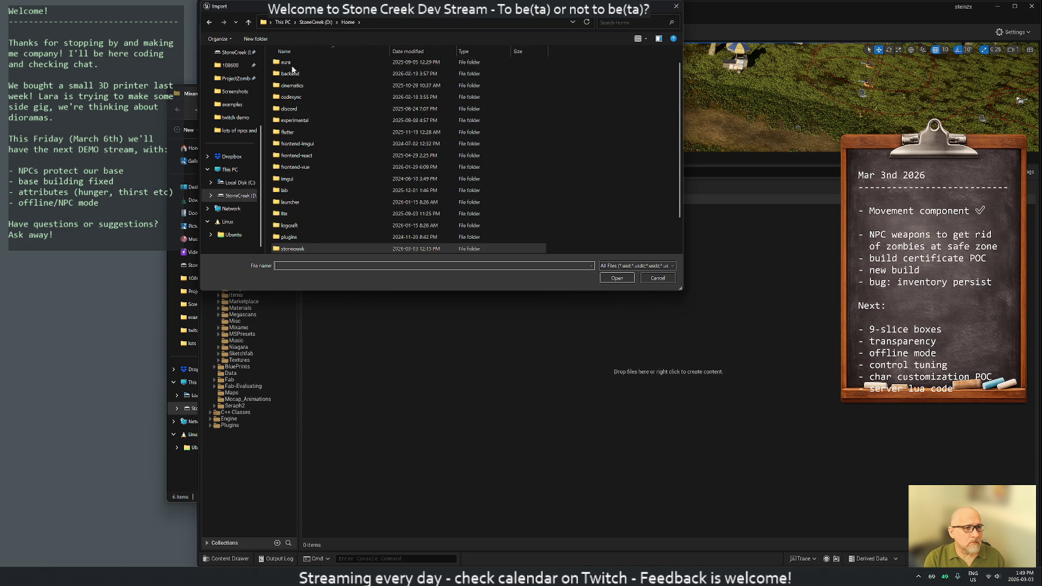
scroll(295, 79, "up", 2)
double_click(303, 84)
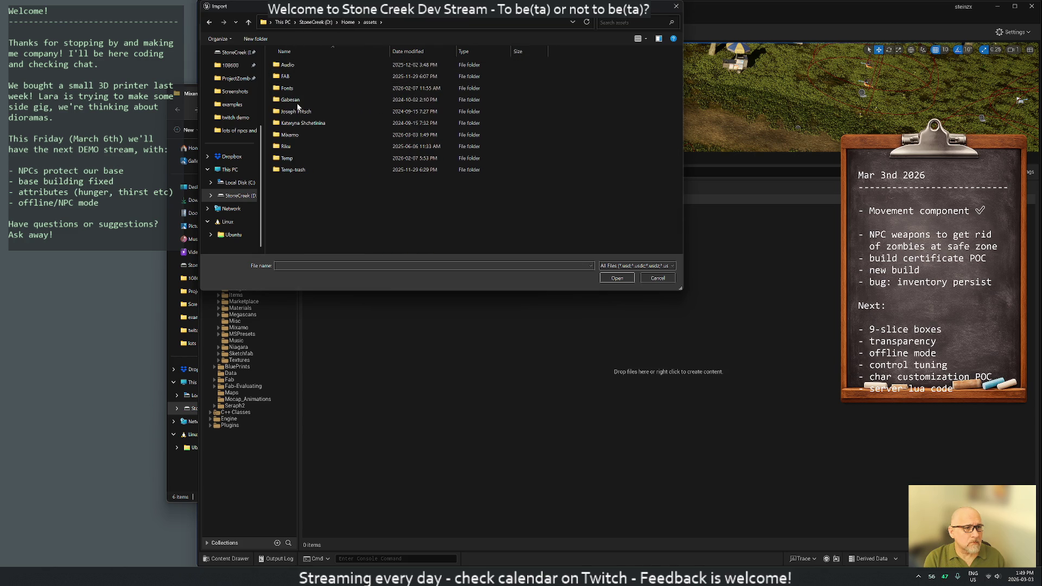
double_click(300, 133)
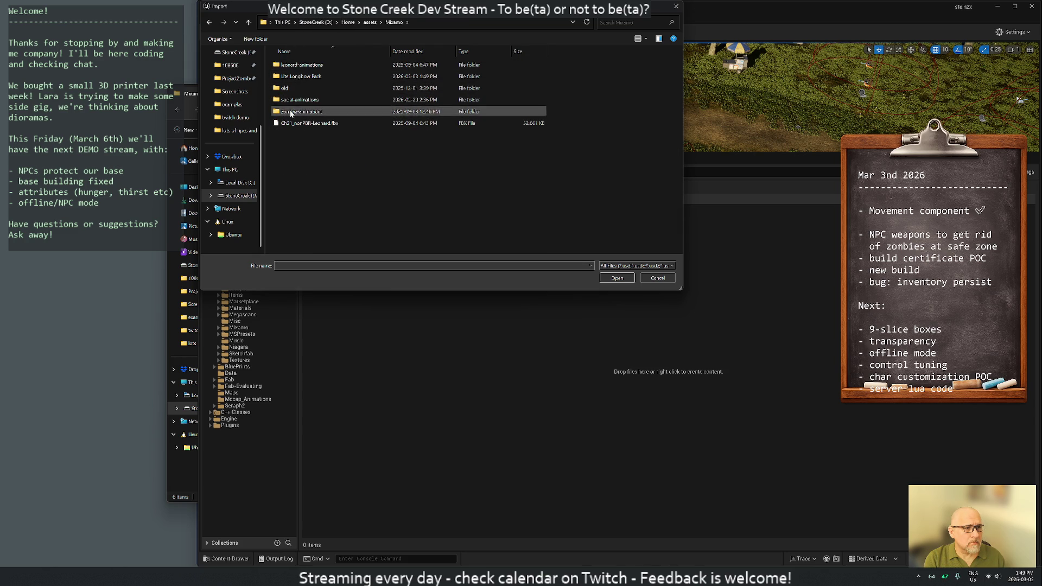
double_click(293, 79)
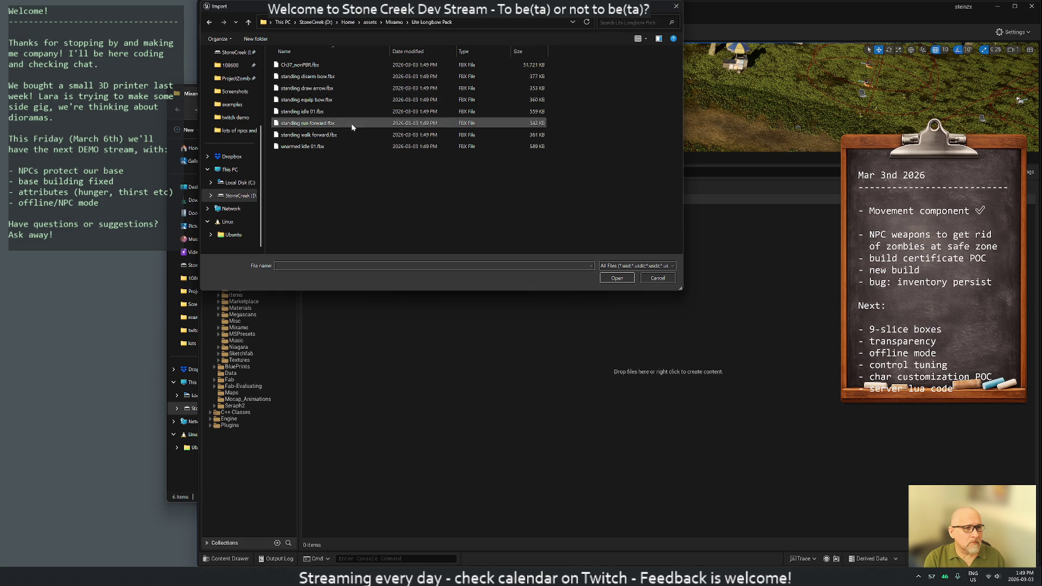
left_click(306, 75)
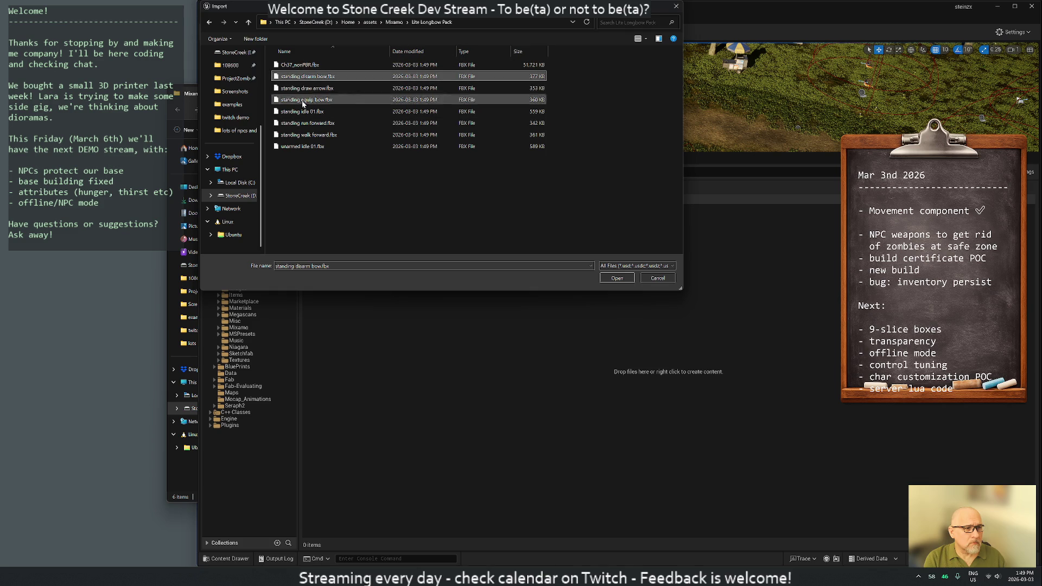
left_click(302, 147, "shift")
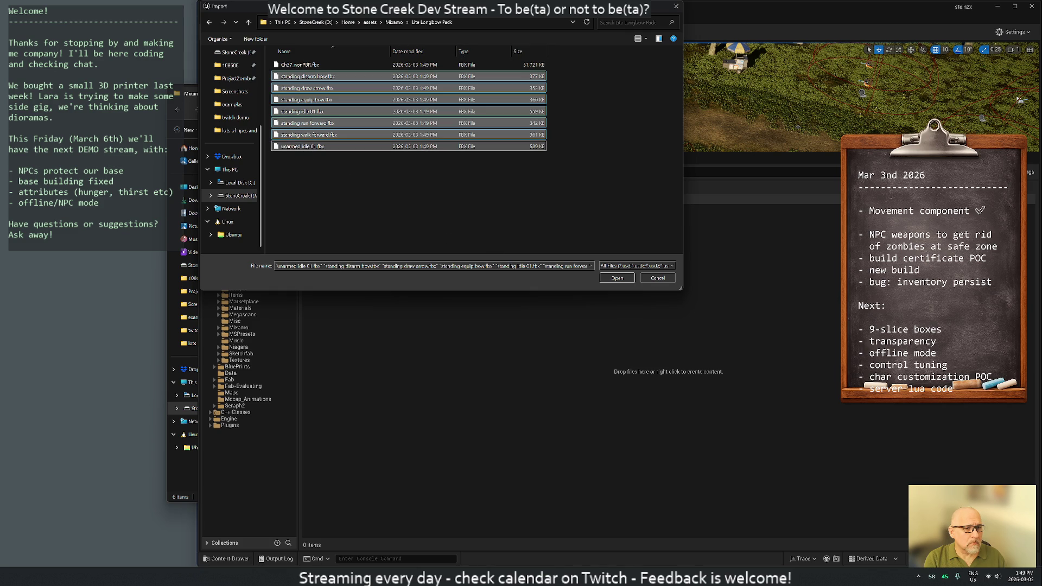
left_click(618, 278)
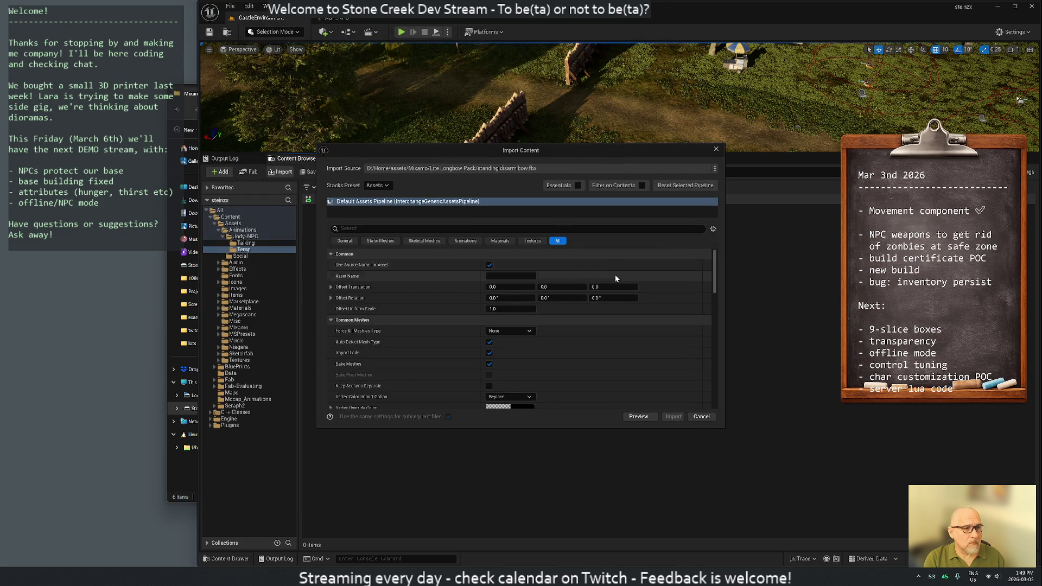
- Assign the Jody skeleton in the import options and import the seven animations into Temp
left_click_drag(487, 147, 610, 43)
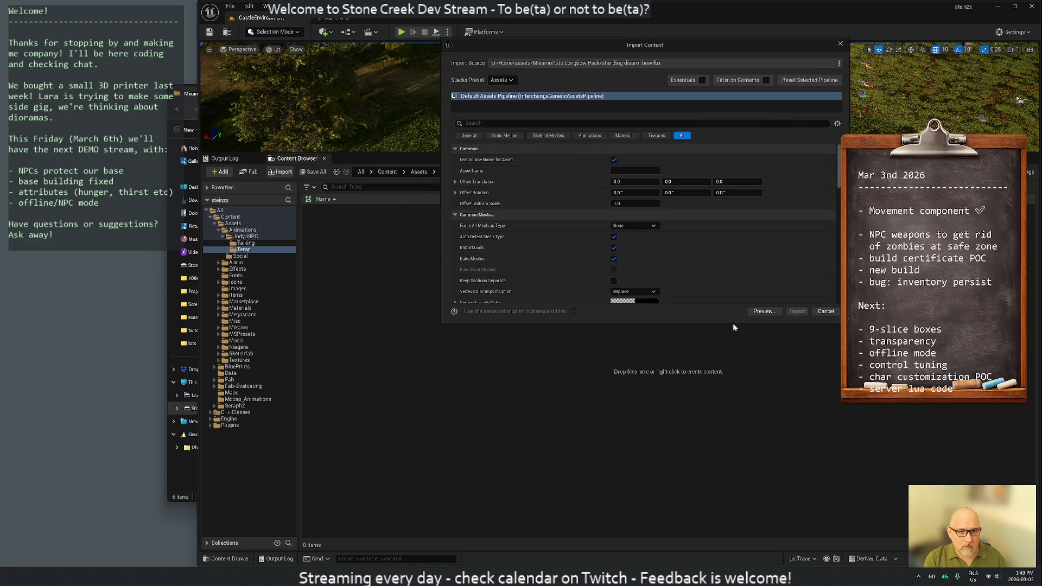
left_click_drag(732, 323, 743, 468)
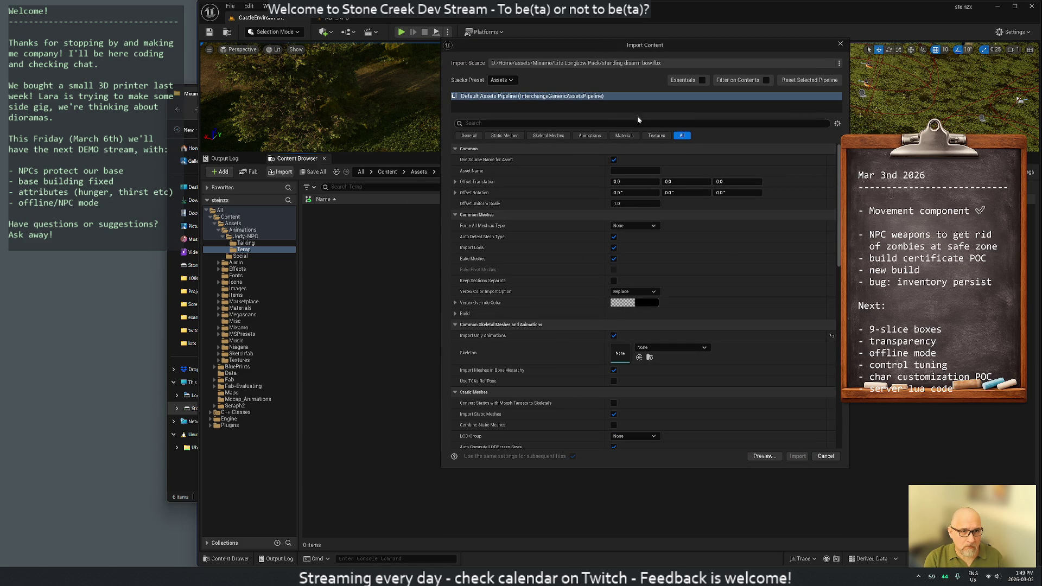
scroll(680, 317, "down", 2)
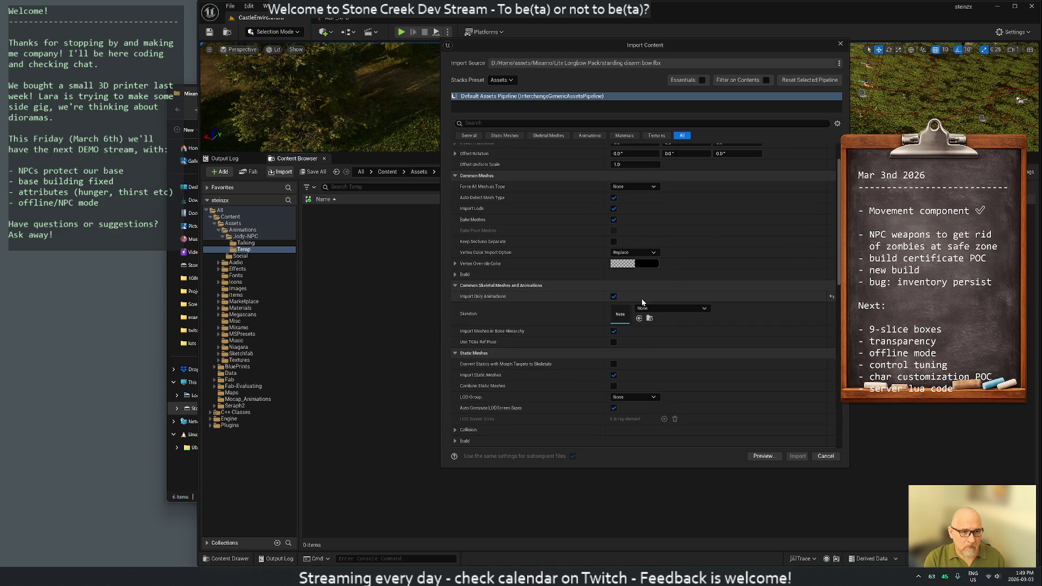
left_click(670, 308)
type("jo")
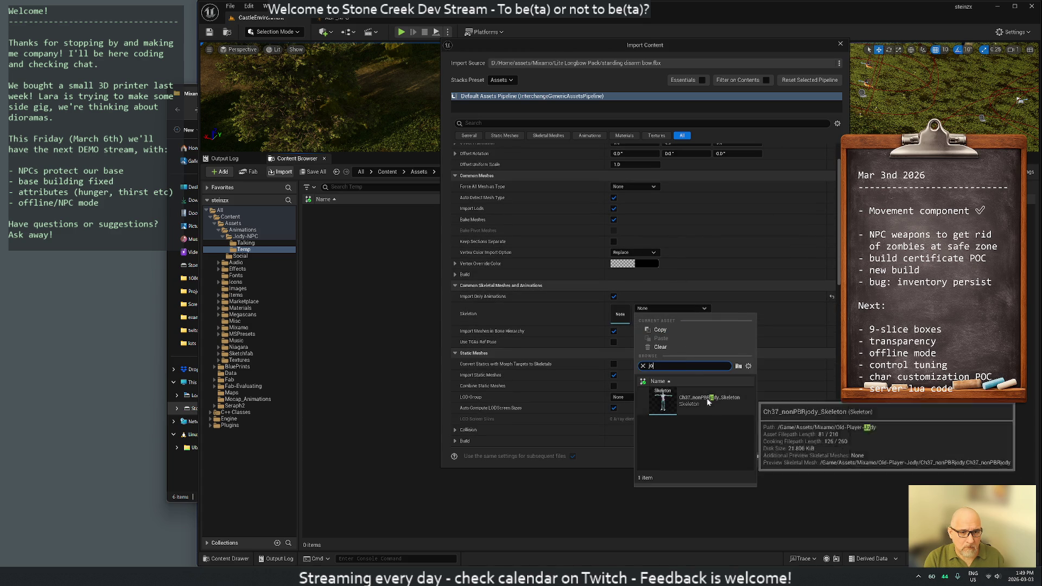
left_click(708, 401)
left_click(800, 455)
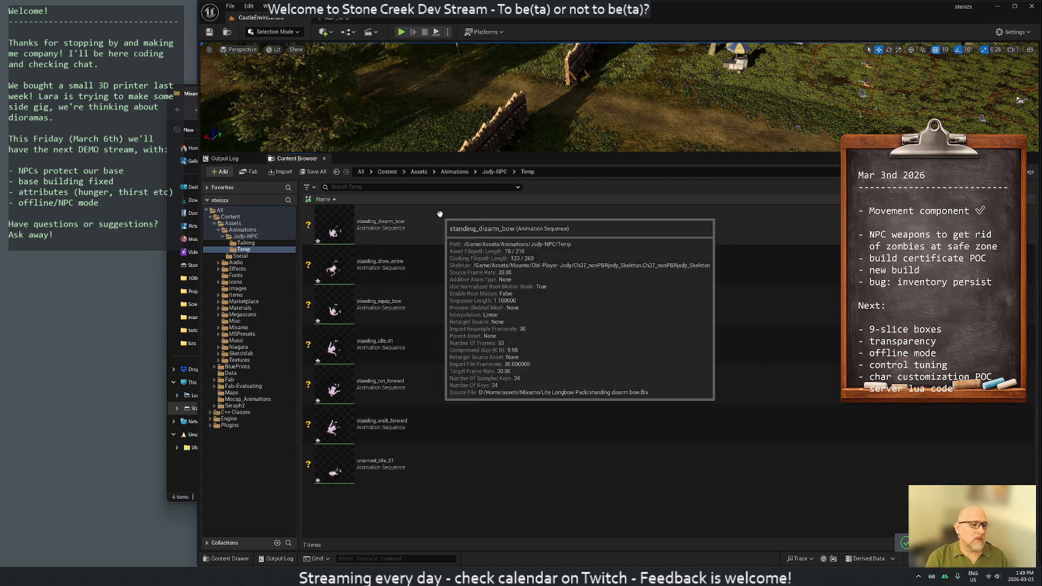
- Inspect standing_disarm_bow in the animation editor and close it
left_click(370, 228)
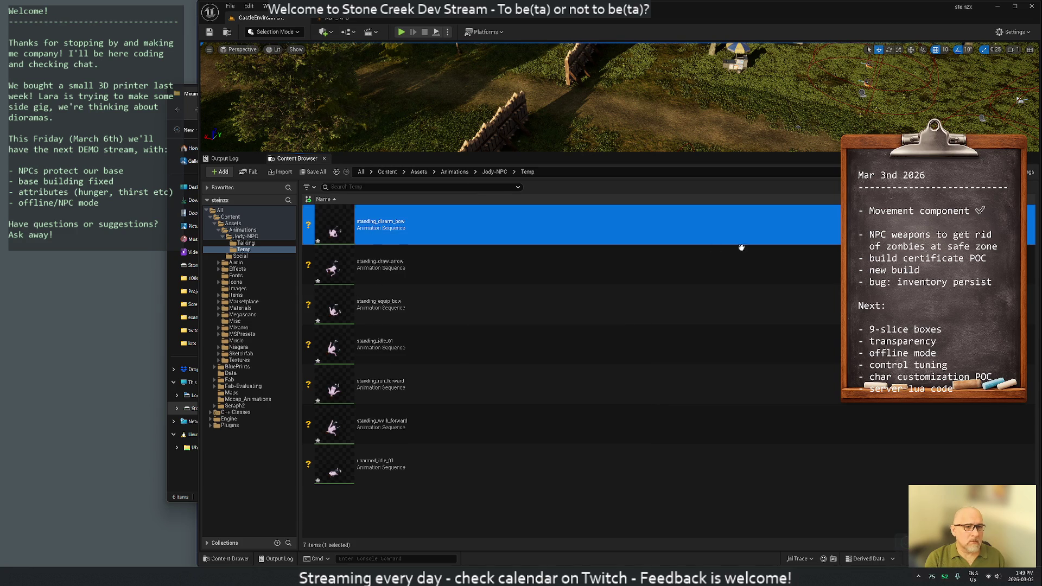
double_click(711, 224)
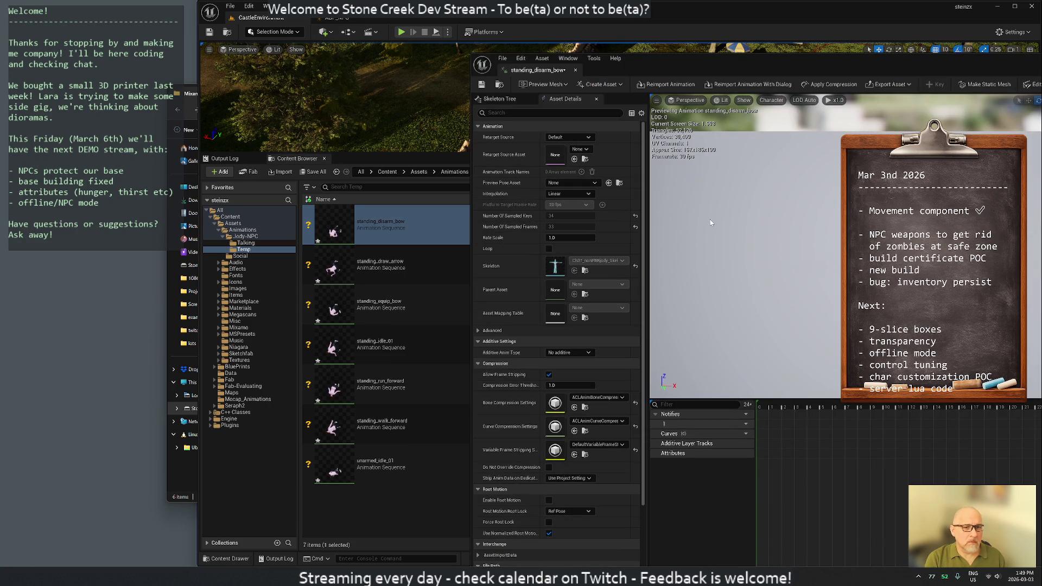
left_click(575, 74)
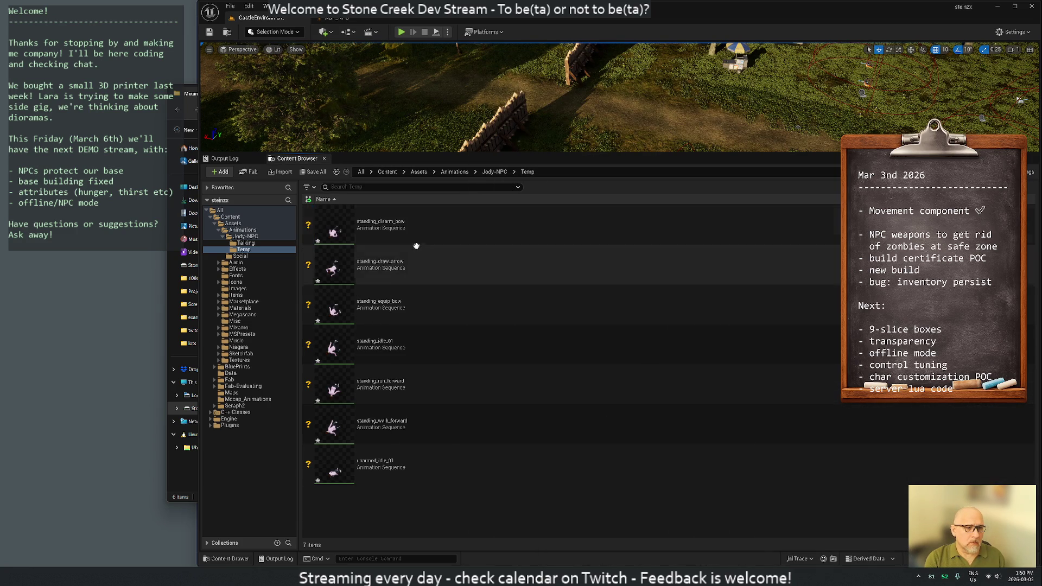
- Force-delete all seven imported animations from Temp and start a new import
left_click(418, 468, "shift")
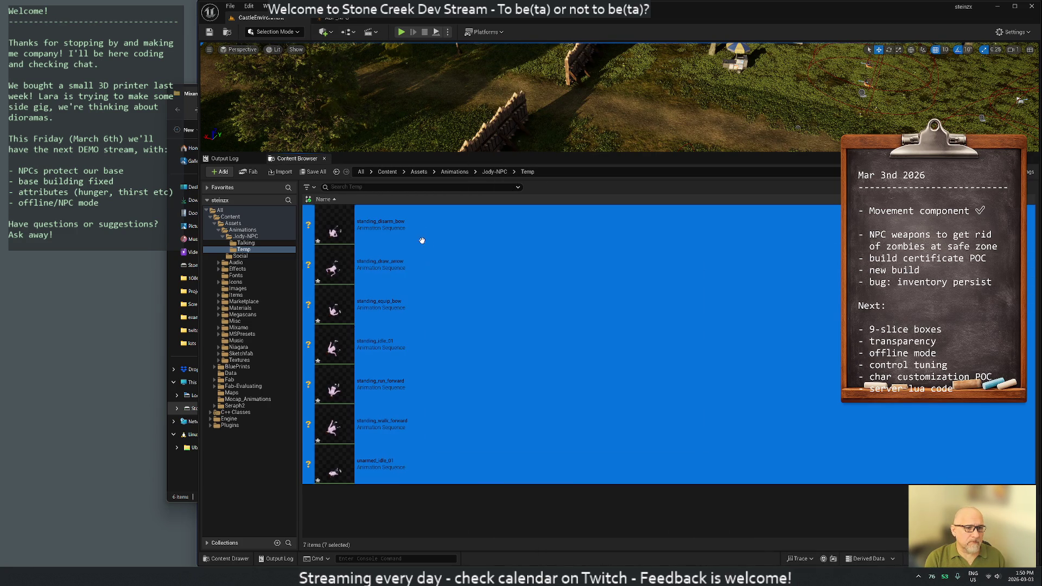
right_click(399, 228)
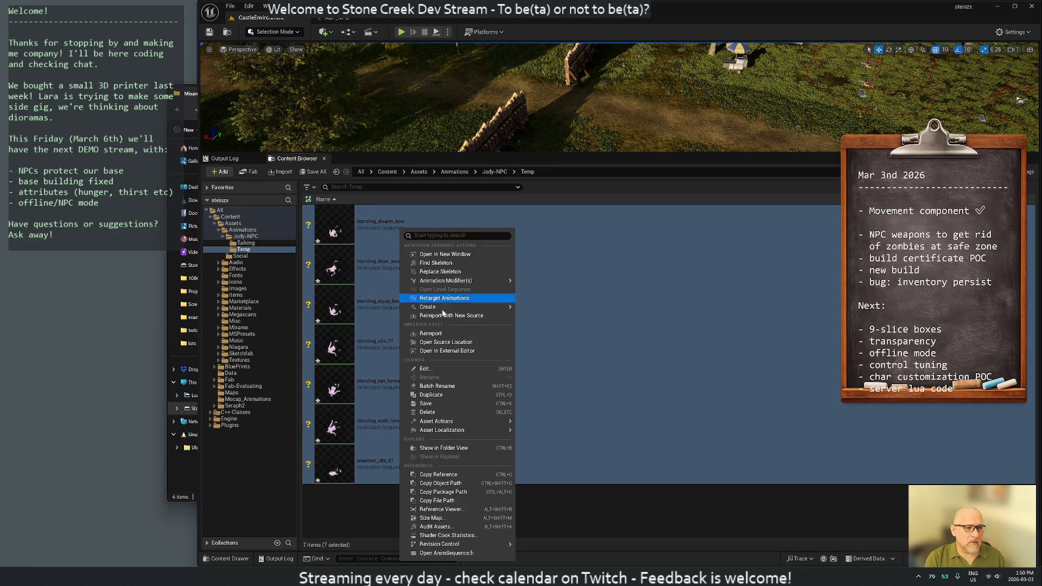
left_click(428, 413)
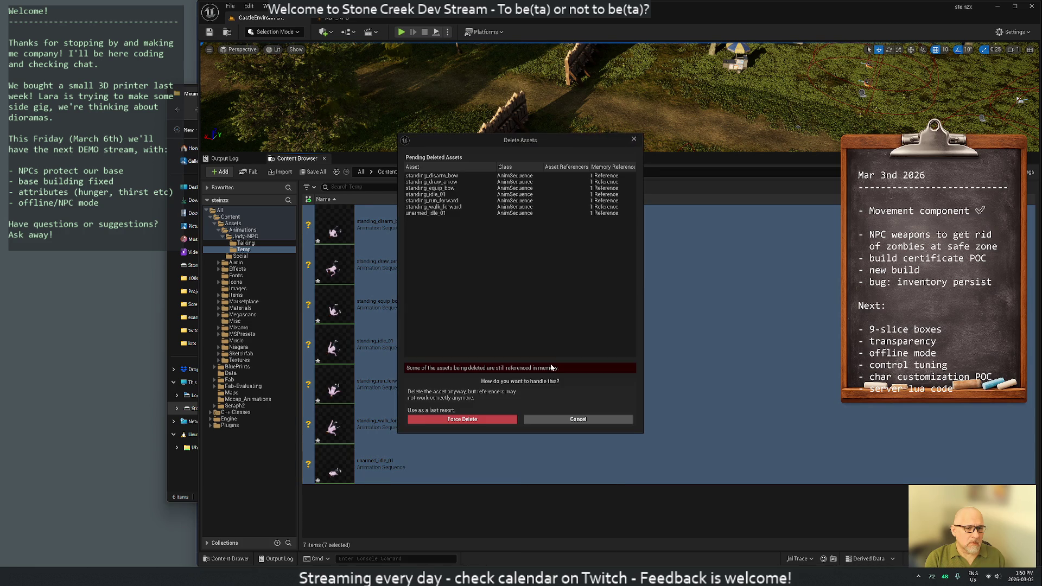
left_click(460, 419)
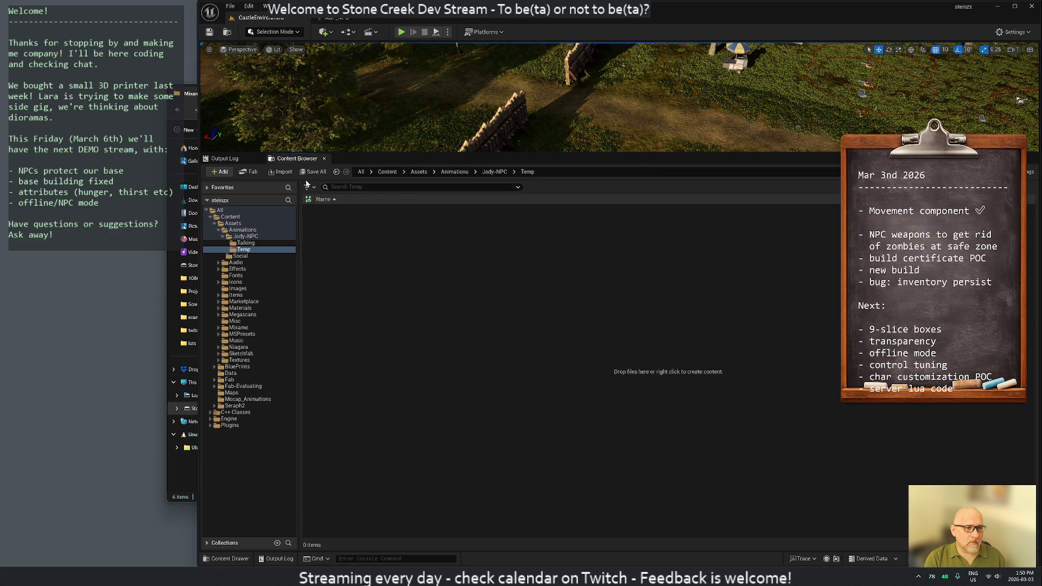
left_click(281, 173)
- Re-import the seven bow FBX files with Ch37_nonPBRjody_Skeleton assigned
left_click(293, 147)
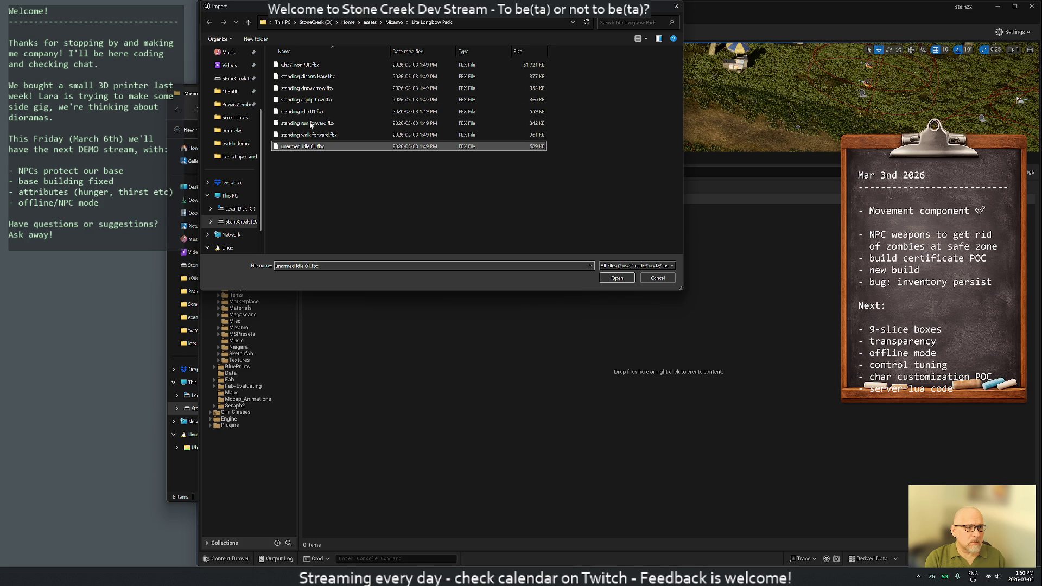
left_click_drag(396, 73, 397, 142)
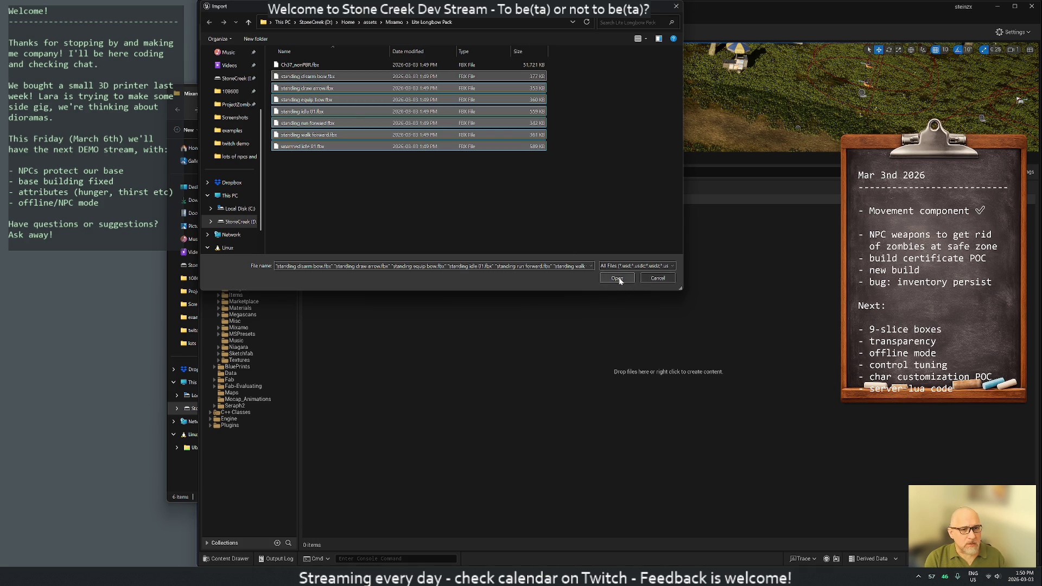
left_click(617, 278)
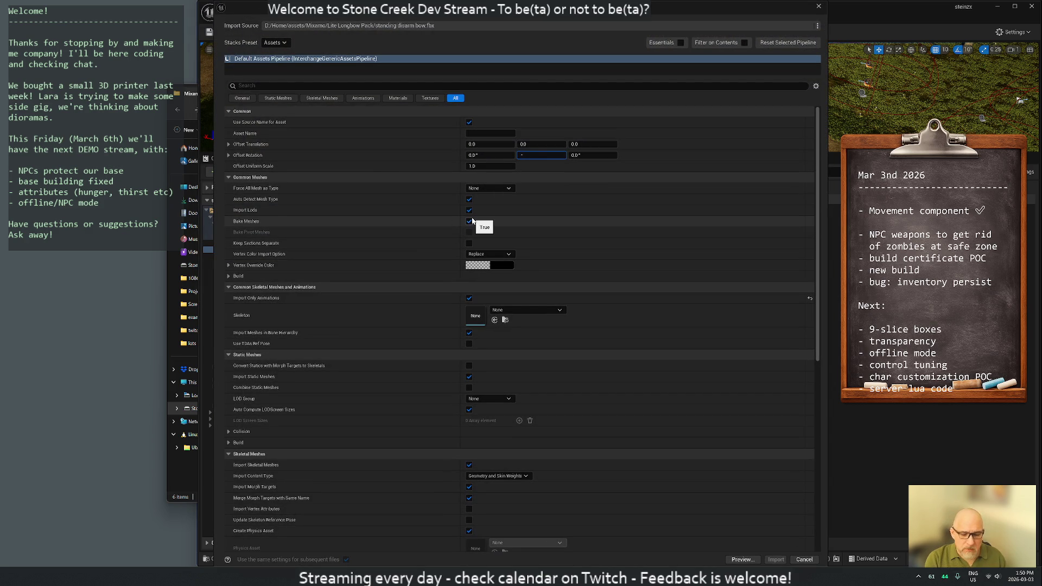
type("90")
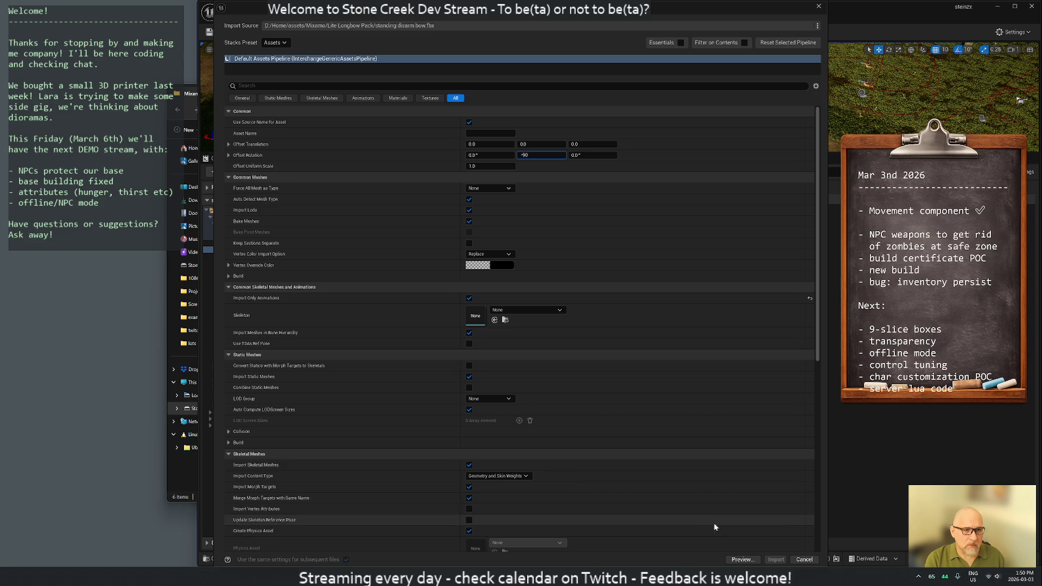
scroll(650, 495, "down", 3)
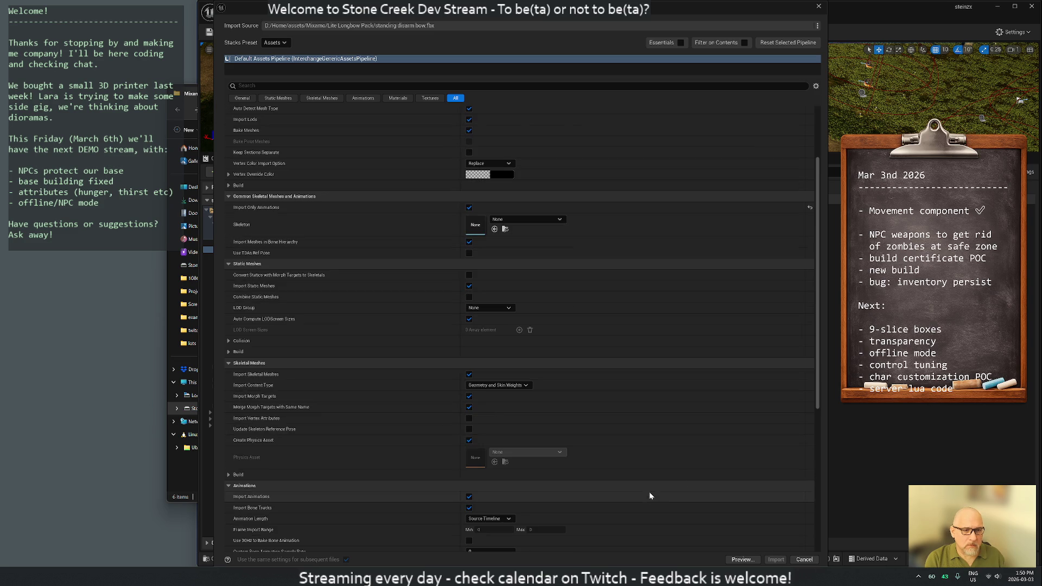
left_click(501, 220)
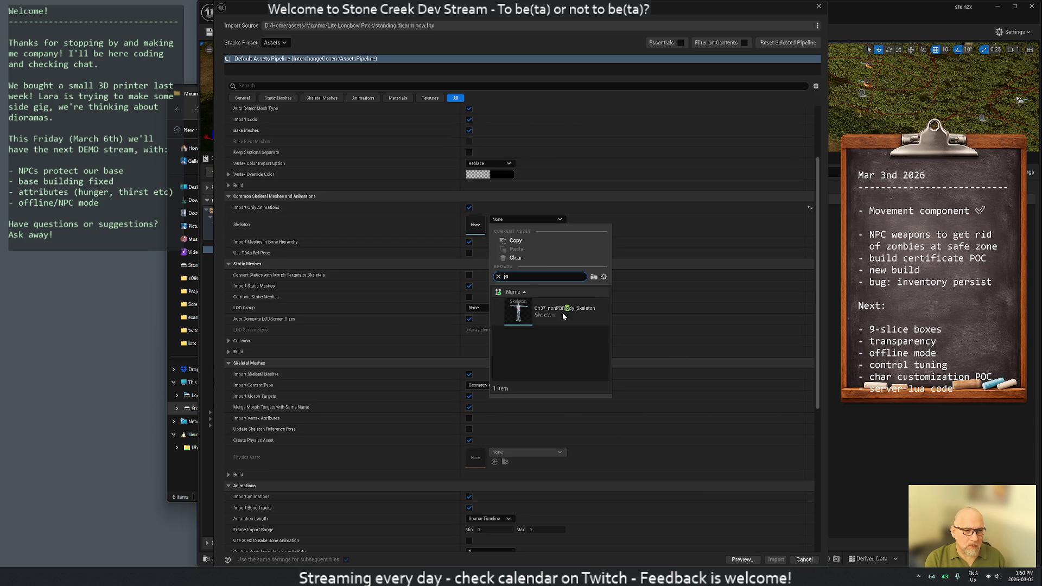
left_click(522, 313)
left_click(775, 560)
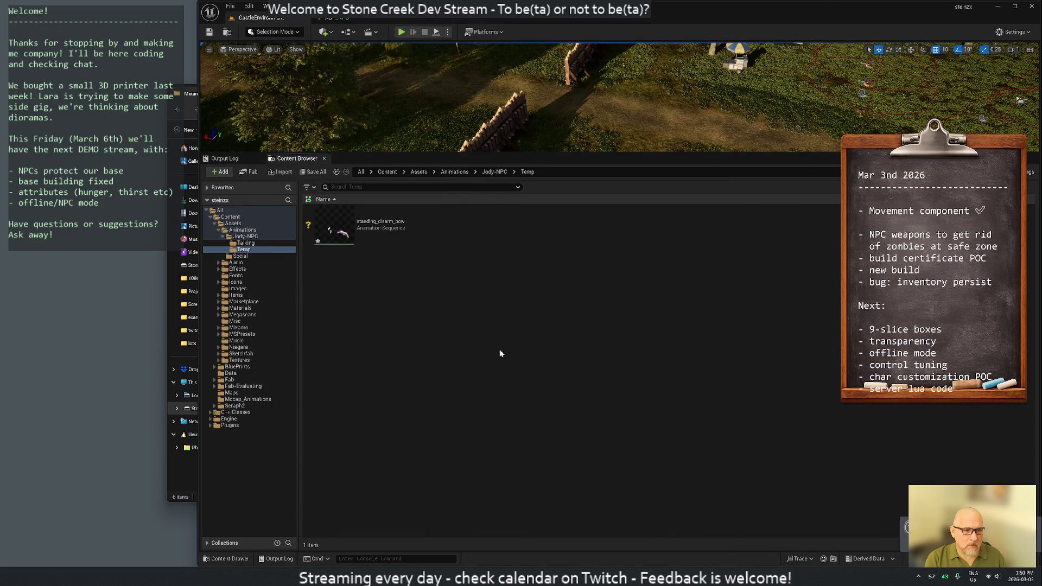
- Select all seven imported animations in Temp and open them for editing
left_click(391, 231)
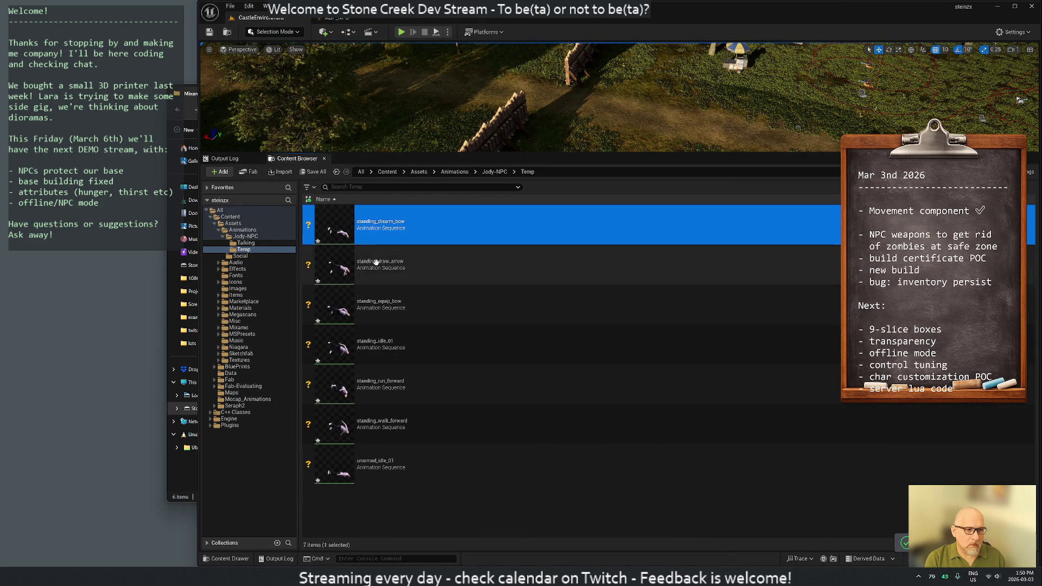
left_click(420, 460, "shift")
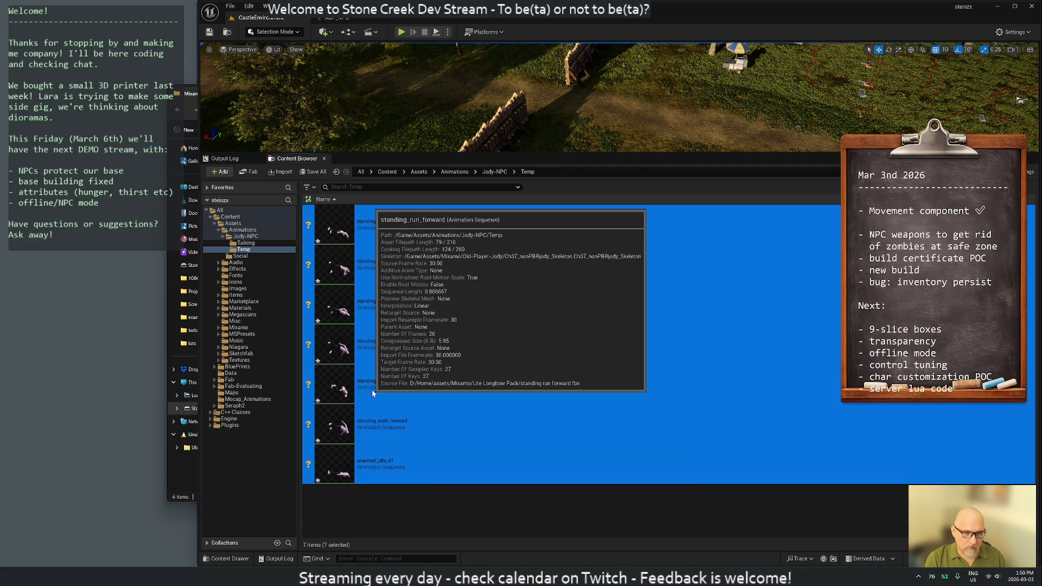
key("ctrl+s")
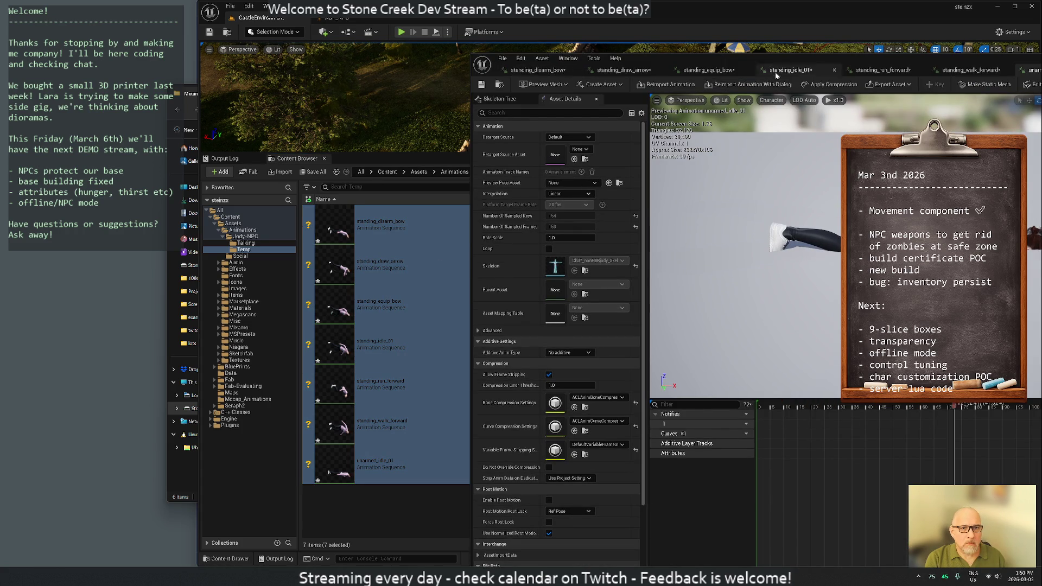
- Review standing_walk_forward, close the open animation tabs, and select the first Temp asset
double_click(758, 61)
left_click(614, 79)
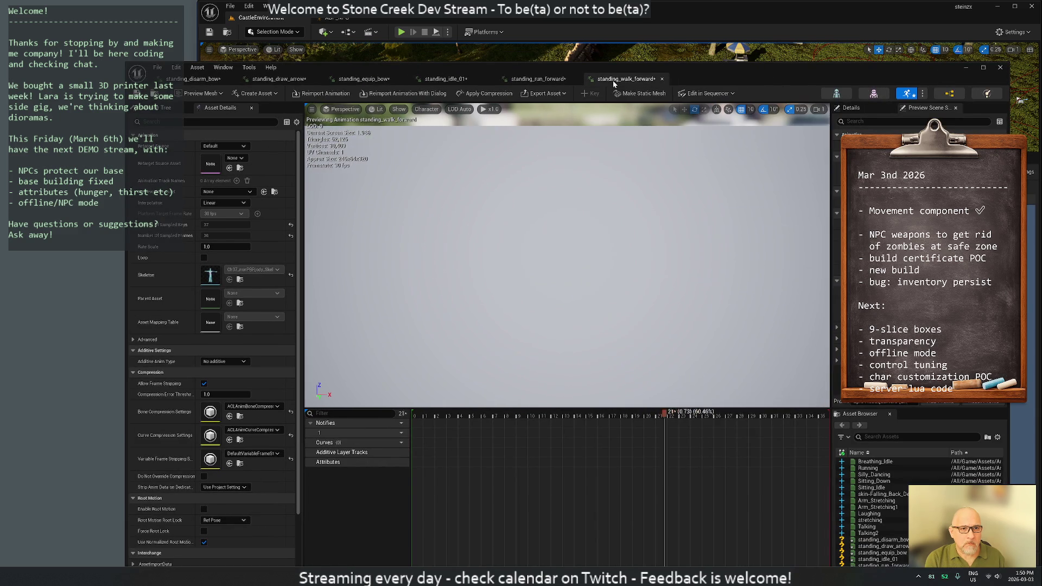
middle_click(550, 82)
middle_click(444, 79)
middle_click(363, 78)
middle_click(287, 80)
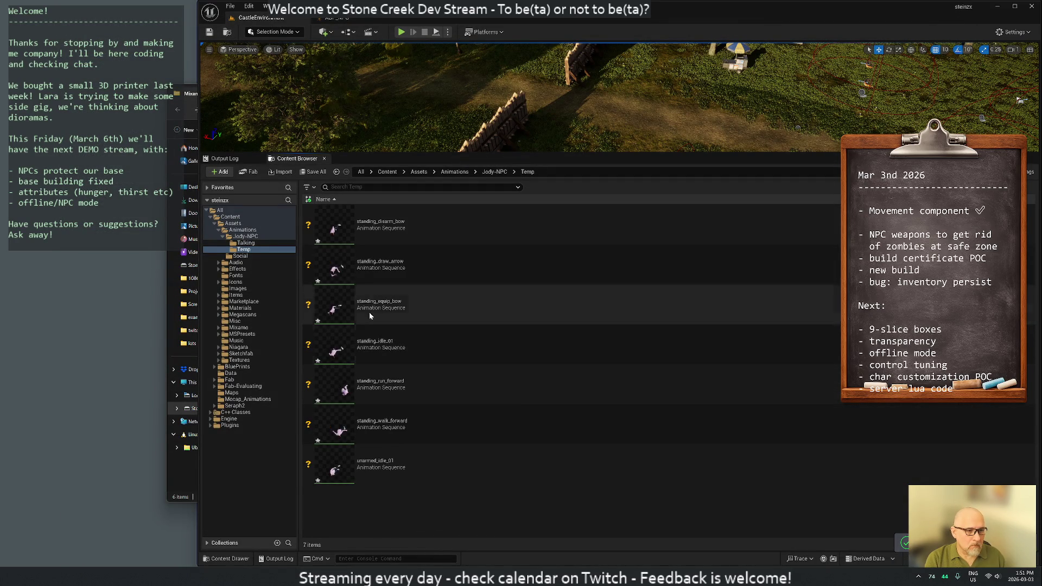
left_click(382, 229)
- Preview all seven wrongly rotated animations and close their tabs
left_click(385, 466, "shift")
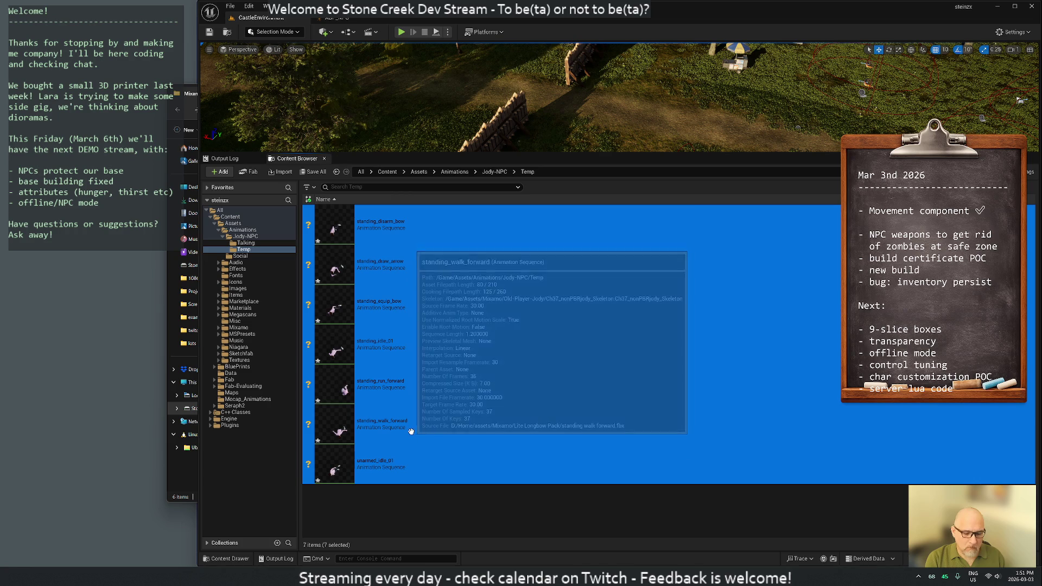
double_click(408, 405)
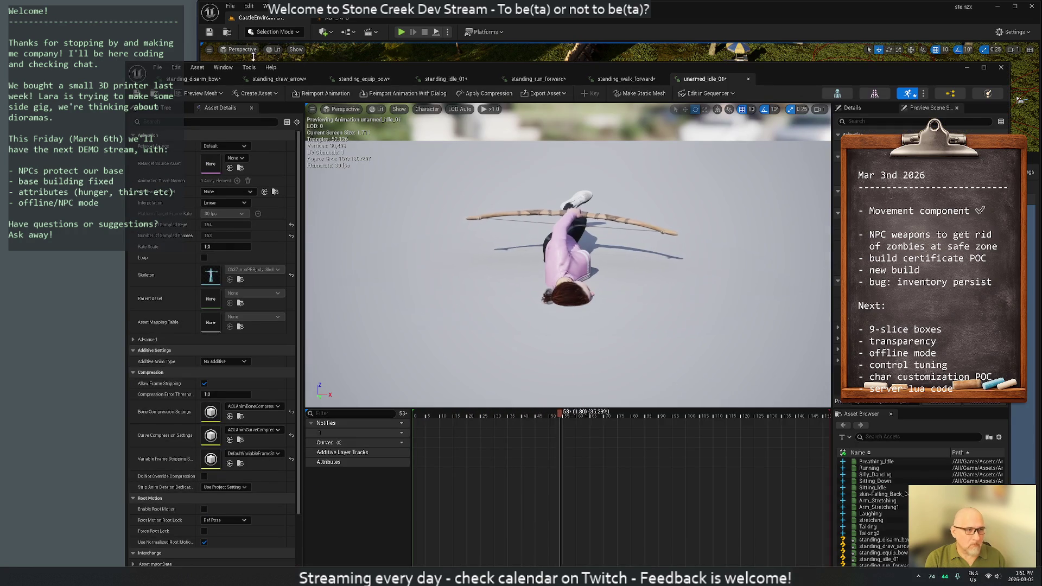
middle_click(199, 79)
middle_click(197, 78)
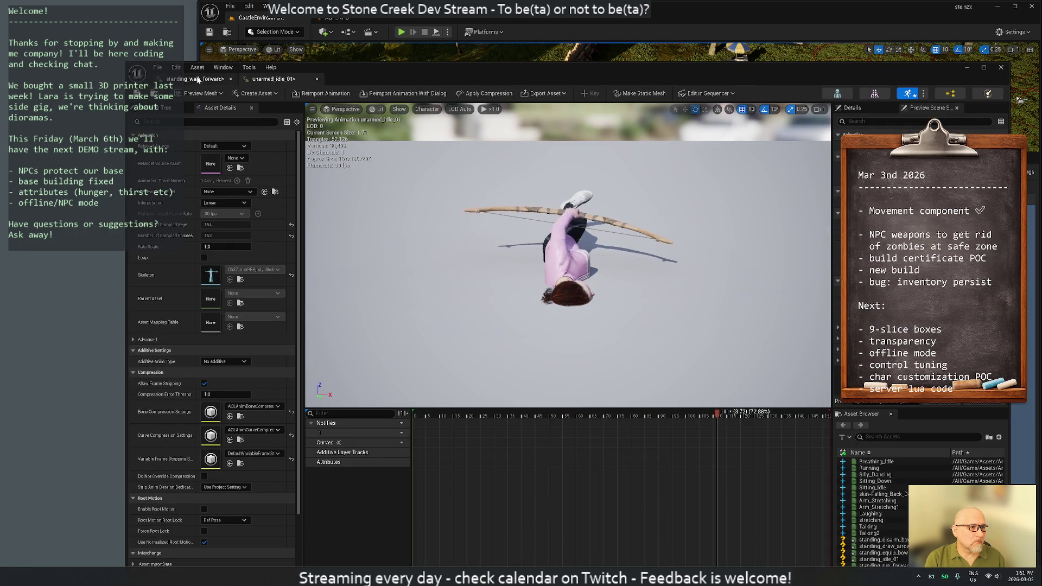
middle_click(198, 78)
middle_click(198, 79)
middle_click(198, 79)
- Force-delete the seven animations from Temp and start another import
key("Delete")
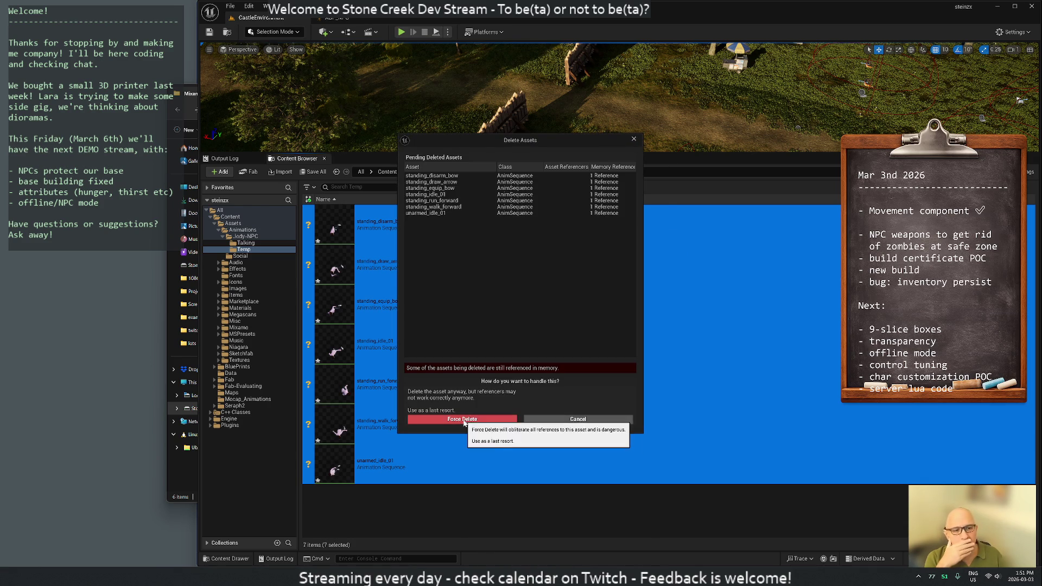
left_click(468, 419)
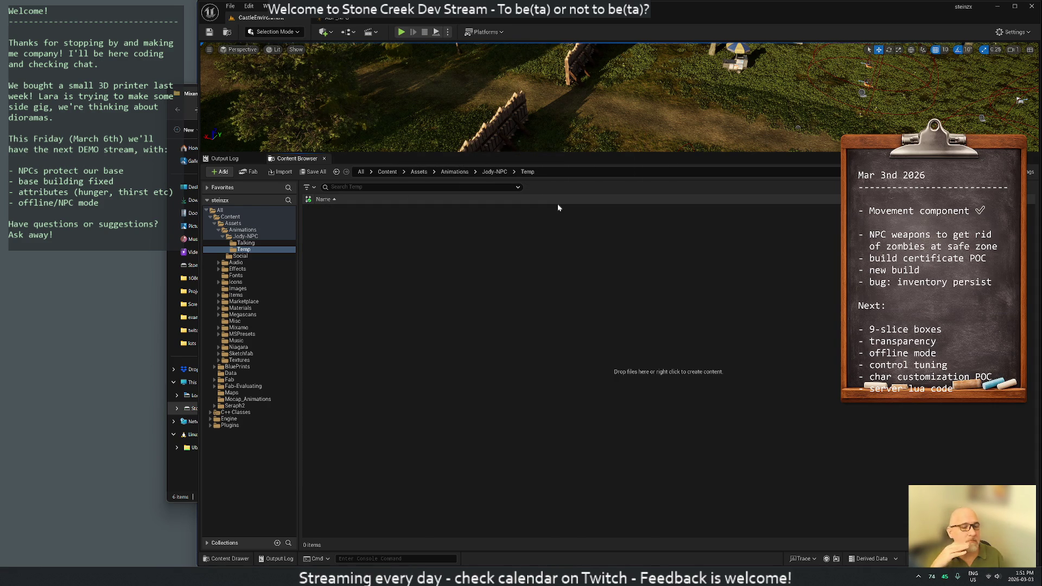
left_click(280, 172)
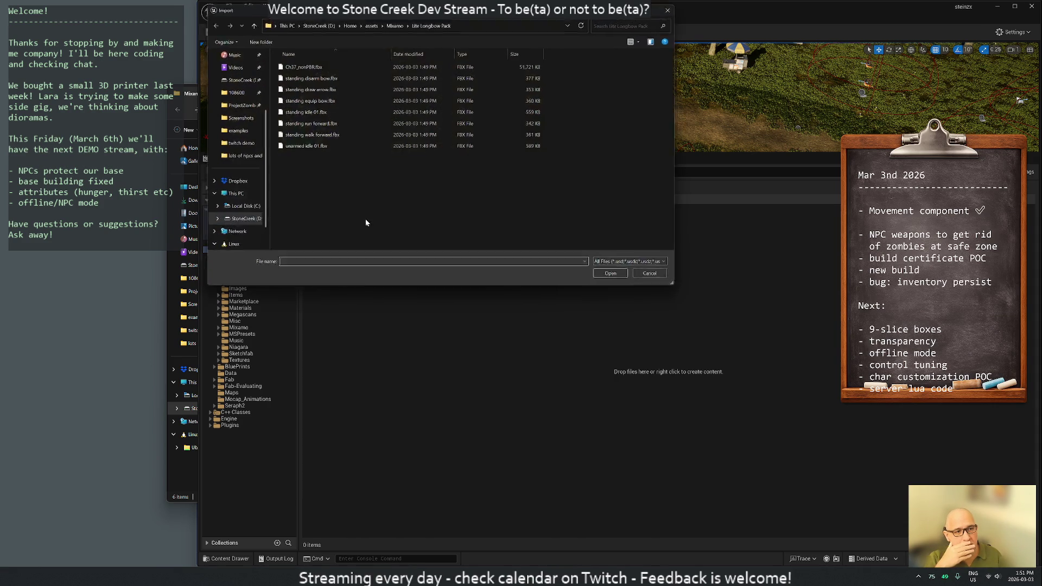
- Import the seven bow FBX files with Offset Rotation -90 and Ch37_nonPBRjody_Skeleton
left_click(316, 147)
left_click(309, 76, "shift")
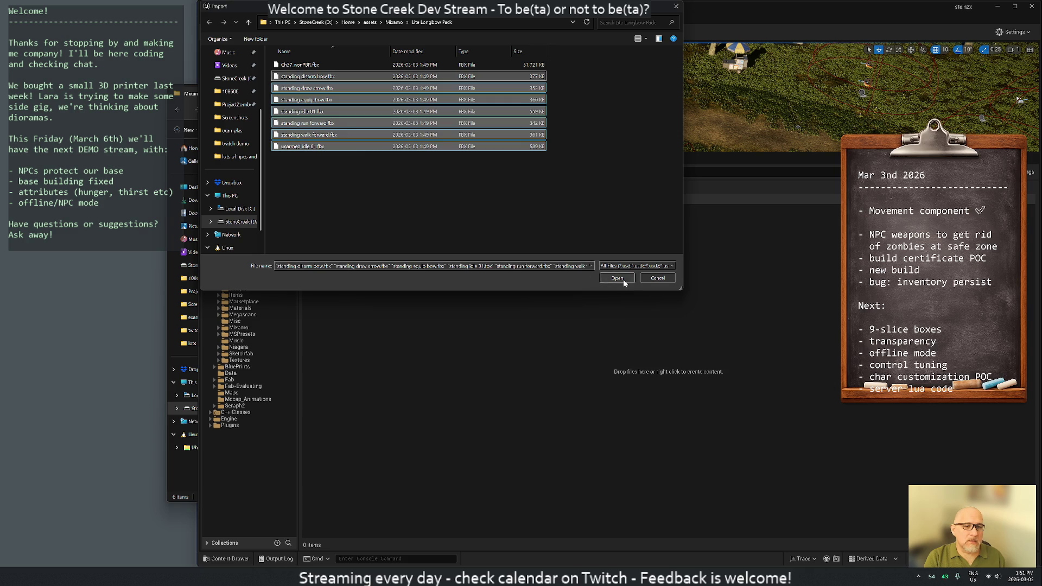
left_click(617, 278)
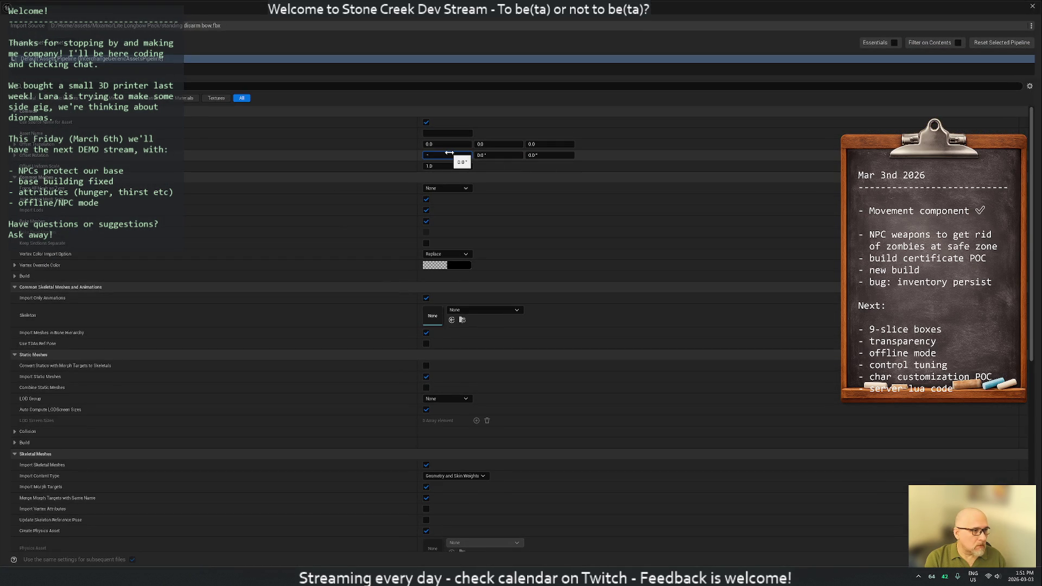
left_click(470, 310)
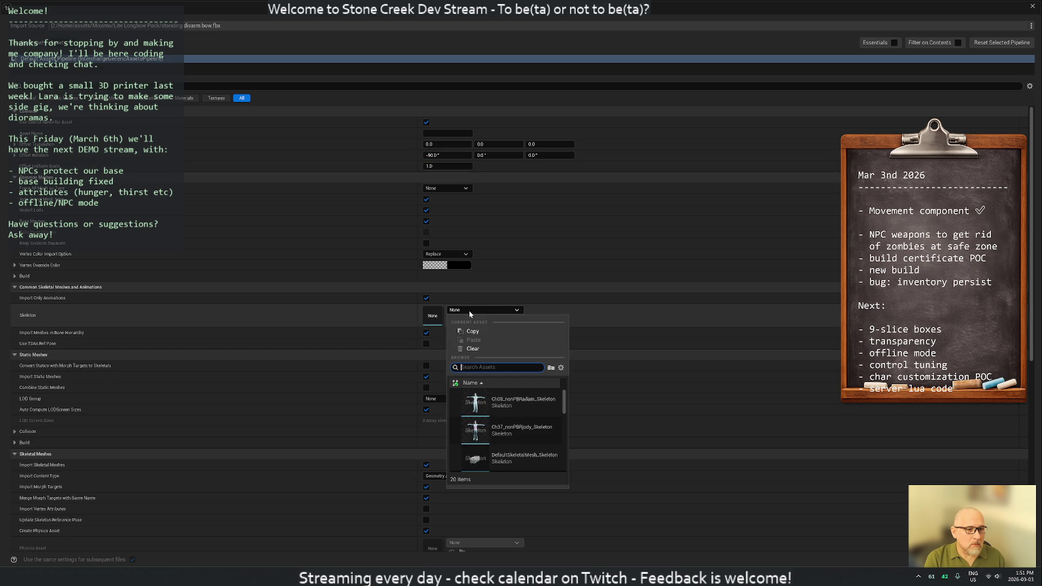
left_click(525, 430)
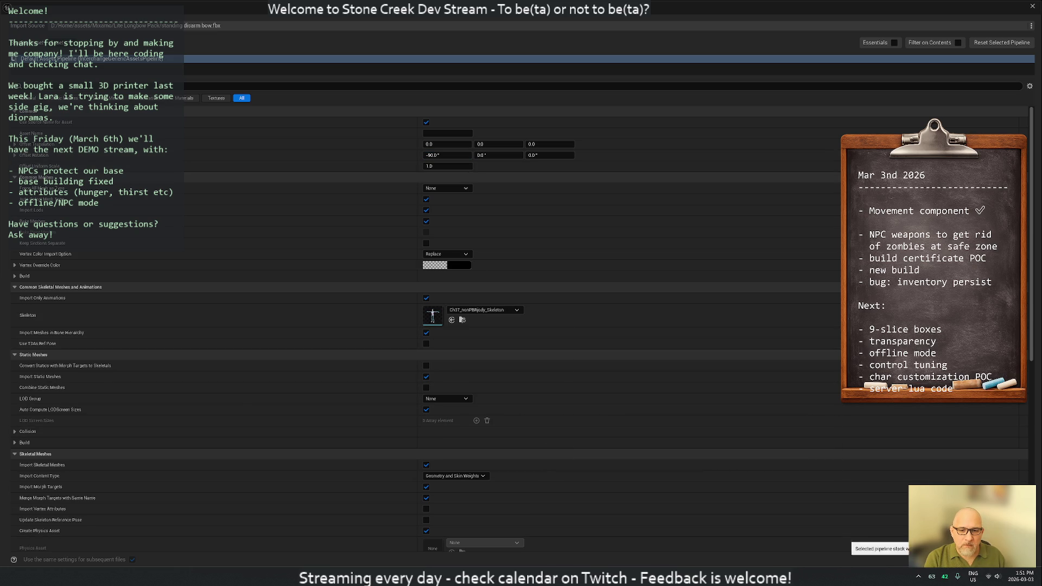
left_click(879, 559)
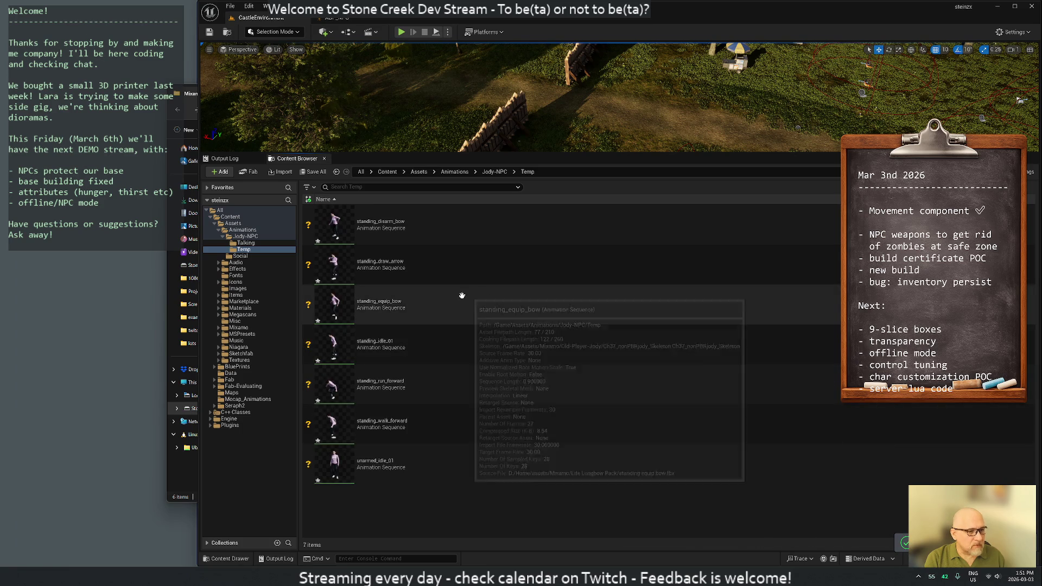
- Preview standing_disarm_bow upright, save all seven animations, and restore the editor window
double_click(428, 236)
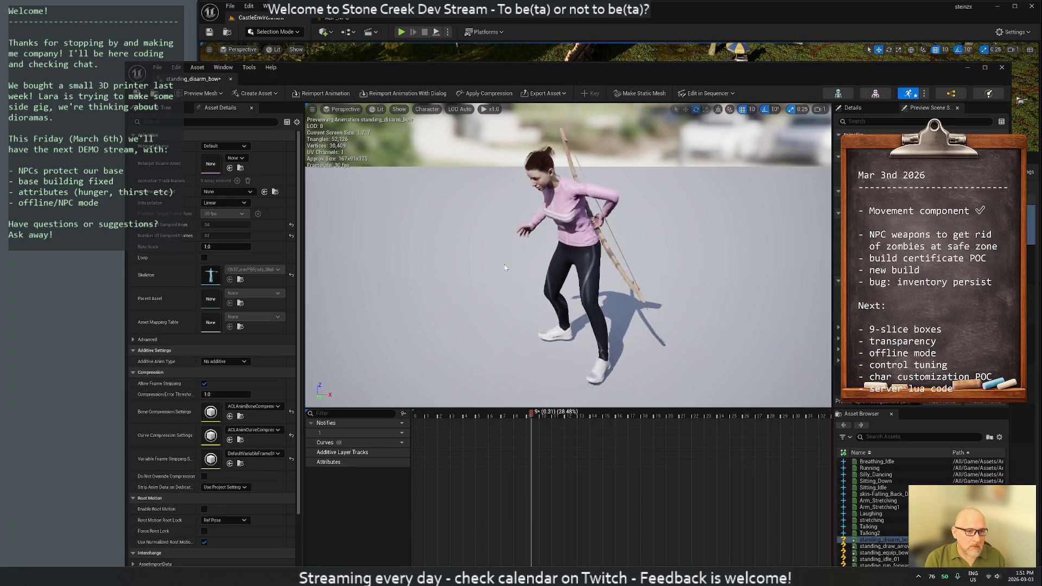
left_click(230, 79)
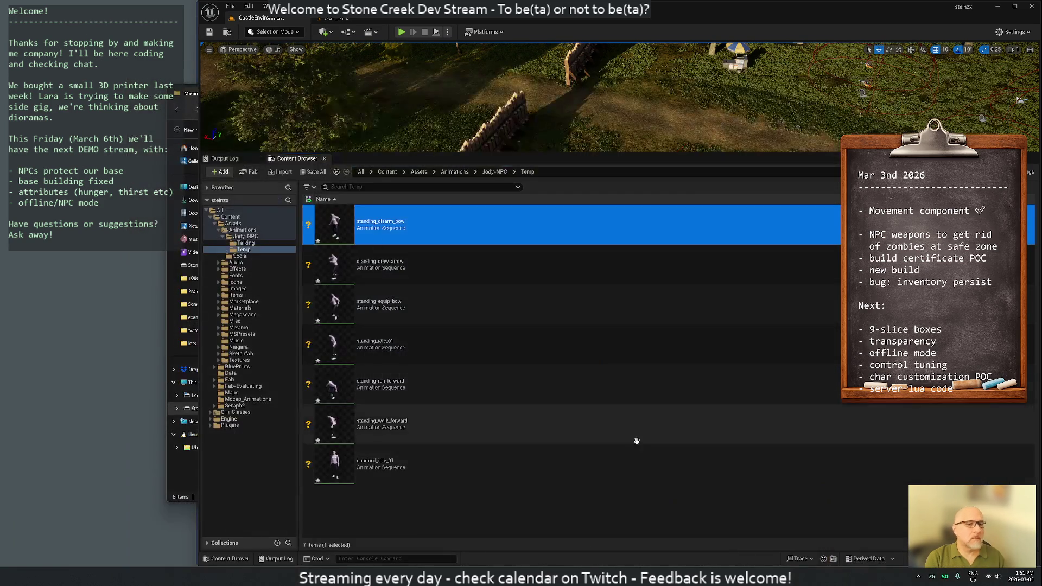
key("ctrl+shift+s")
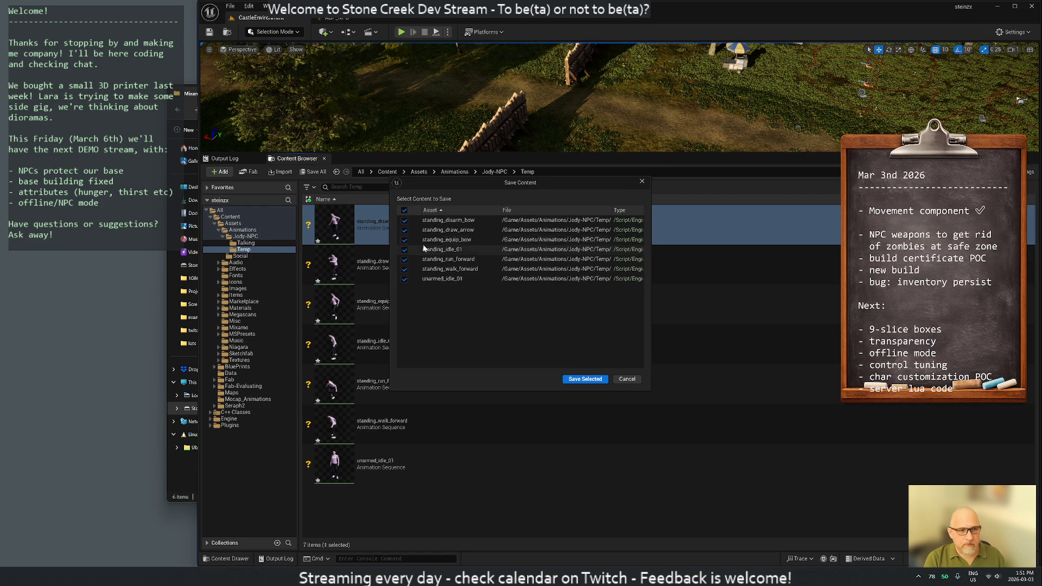
left_click(584, 378)
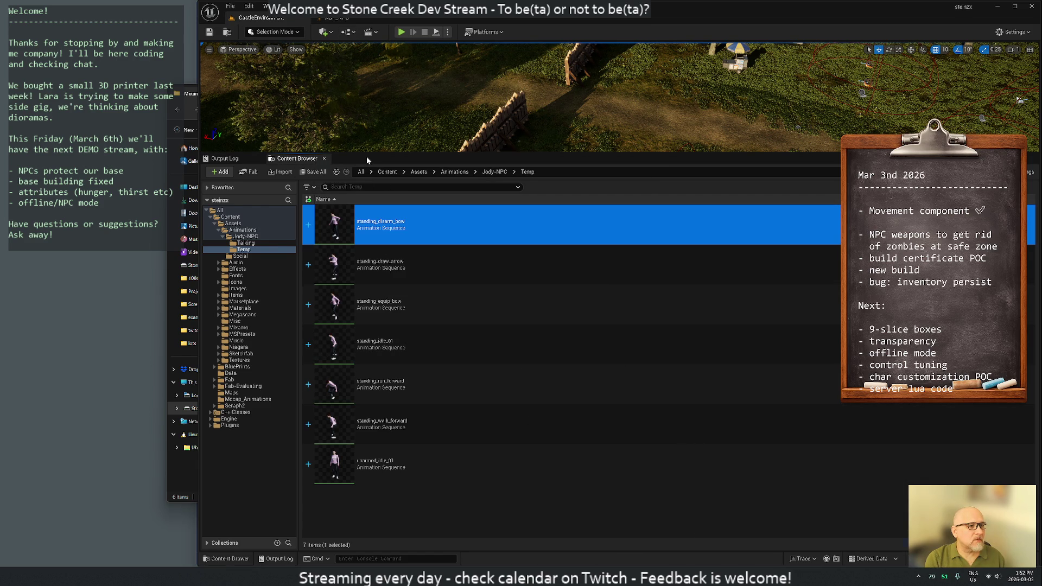
left_click_drag(367, 8, 781, 72)
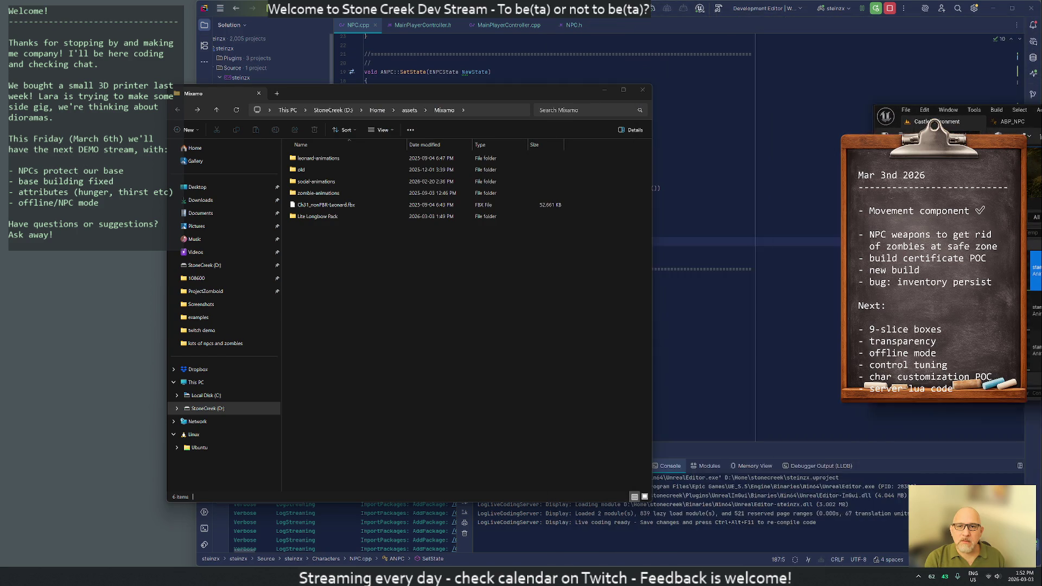
- Close the Mixamo Explorer window and stretch Unreal Editor back across most of the screen
left_click_drag(781, 71, 1040, 110)
key("Escape")
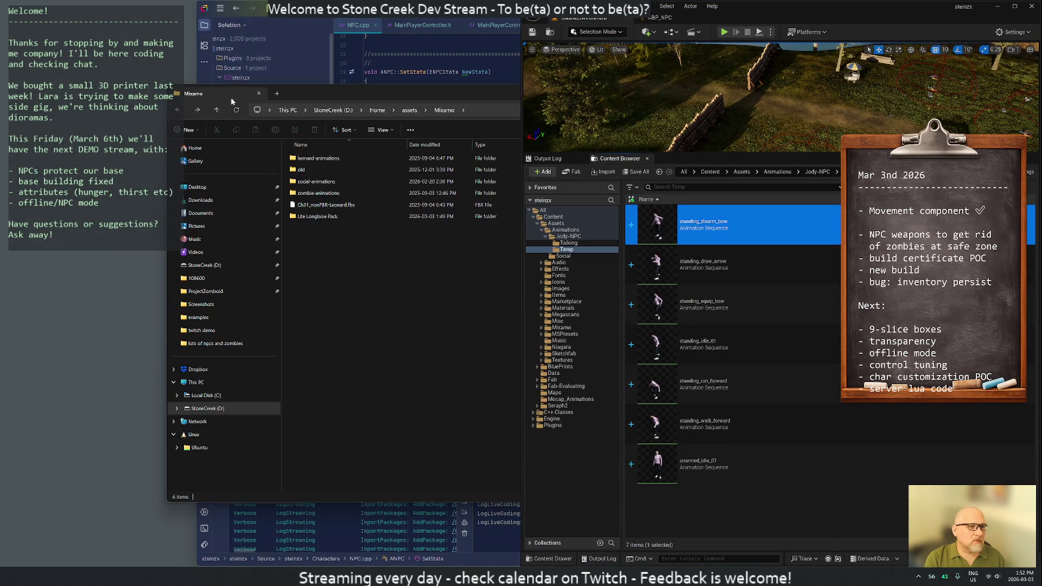
left_click(258, 96)
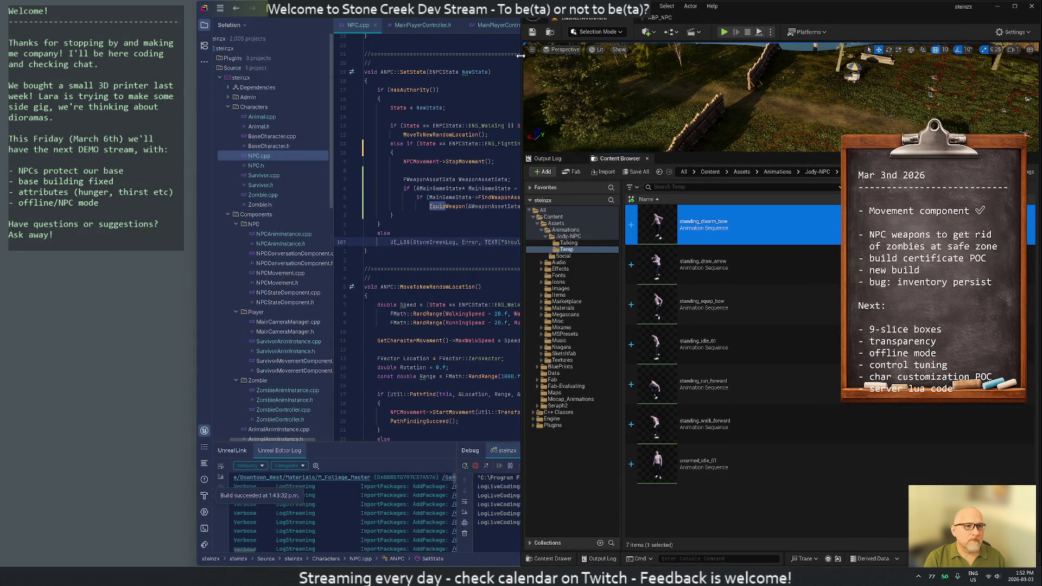
left_click_drag(521, 56, 198, 57)
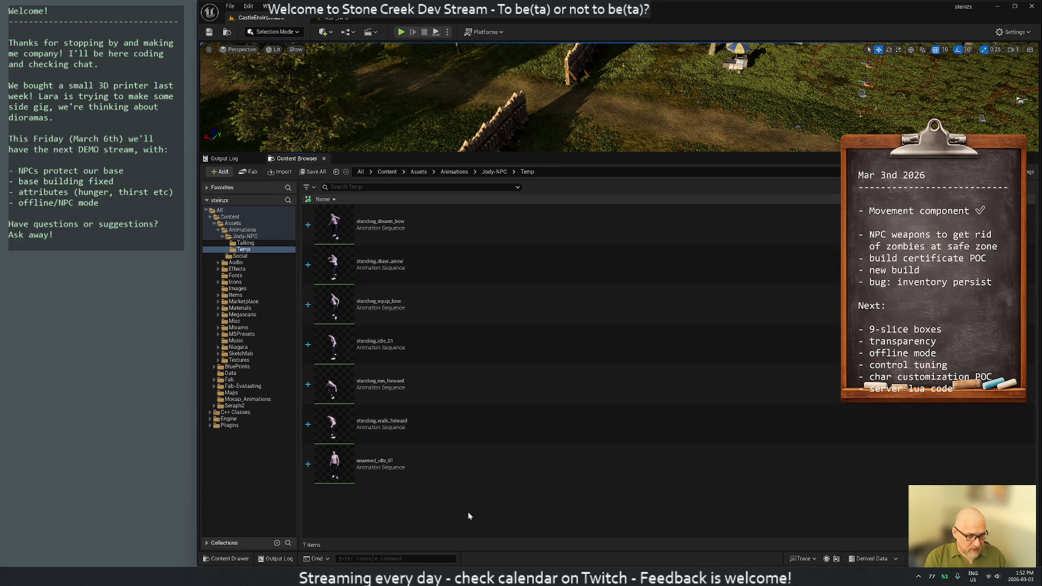
- Preview unarmed_idle_01, standing_walk_forward and standing_run_forward in turn
left_click(455, 468)
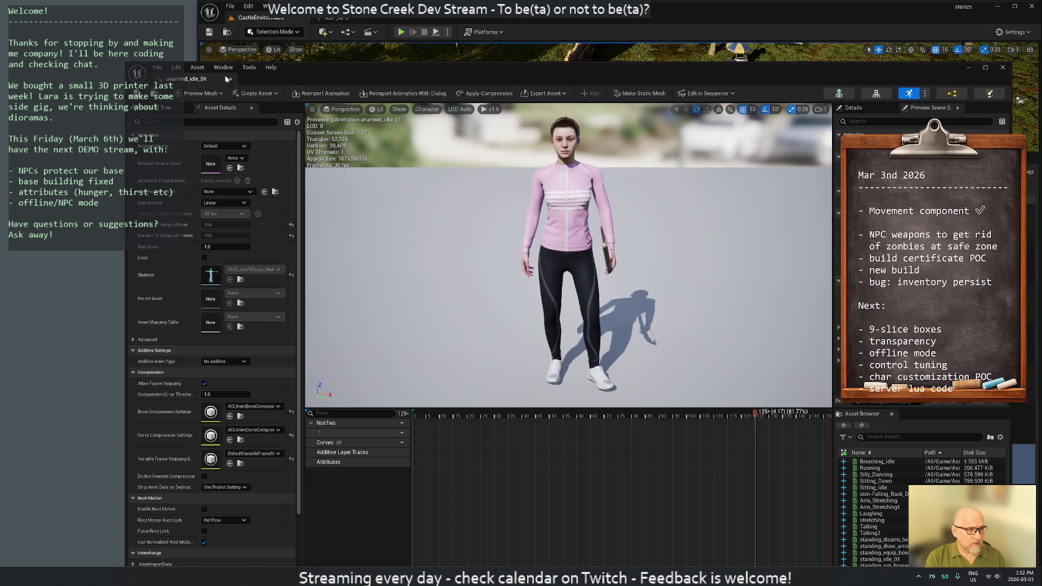
left_click(230, 79)
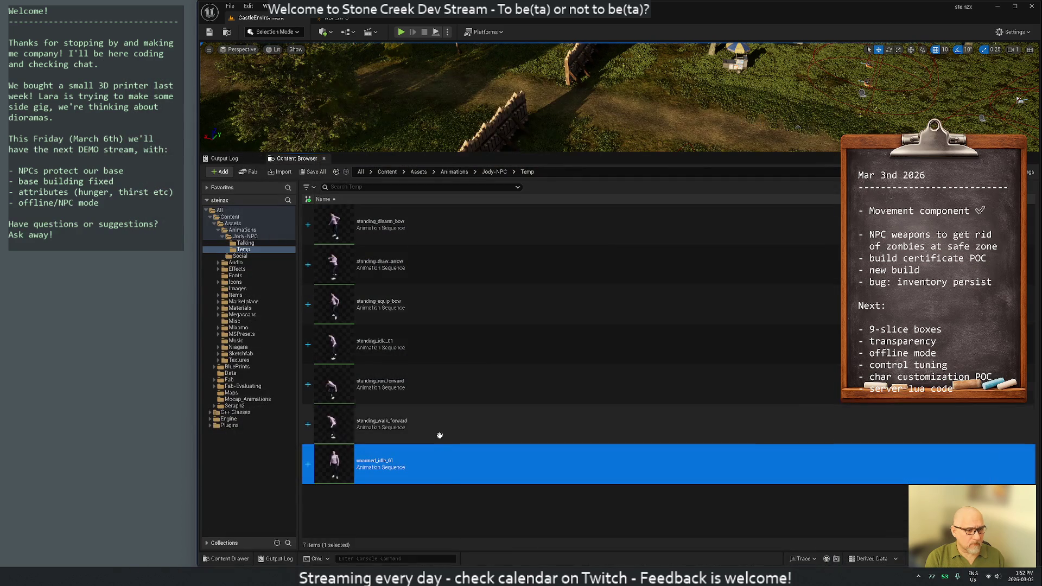
double_click(447, 432)
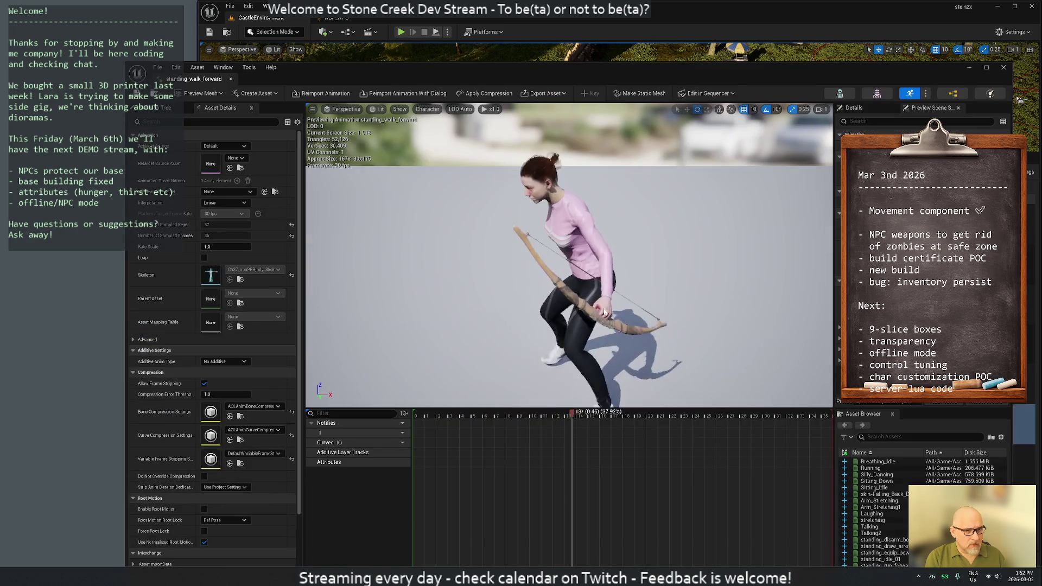
left_click(231, 79)
double_click(430, 383)
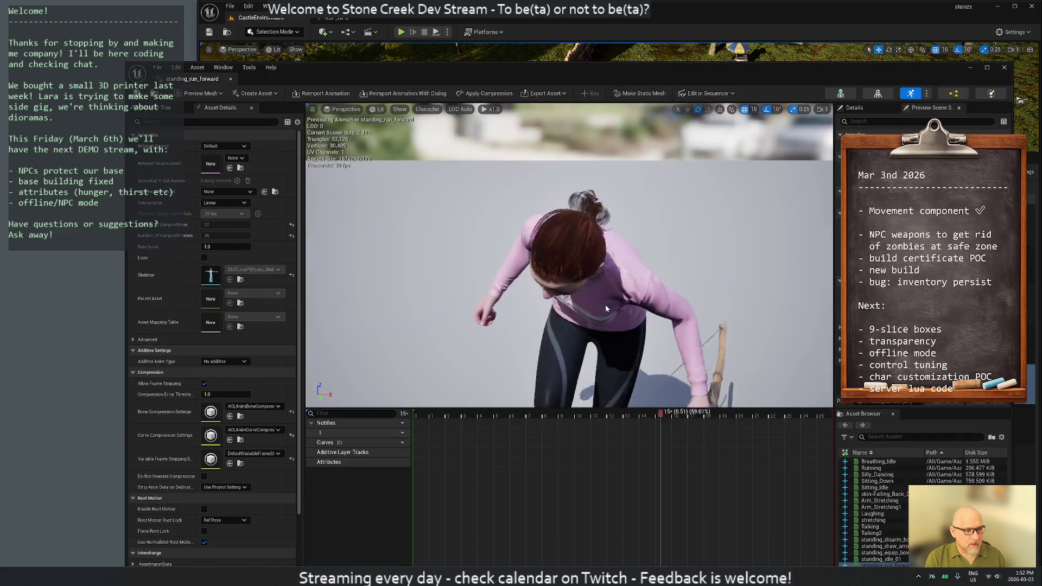
left_click(231, 79)
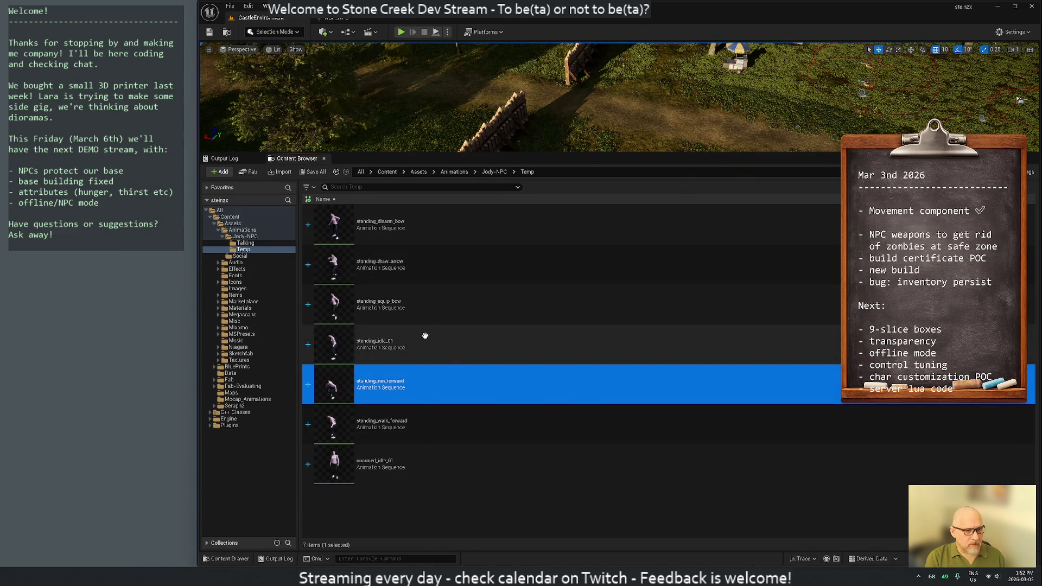
- Force-delete standing_run_forward and standing_walk_forward from Temp, then check standing_idle_01
left_click(453, 428, "ctrl")
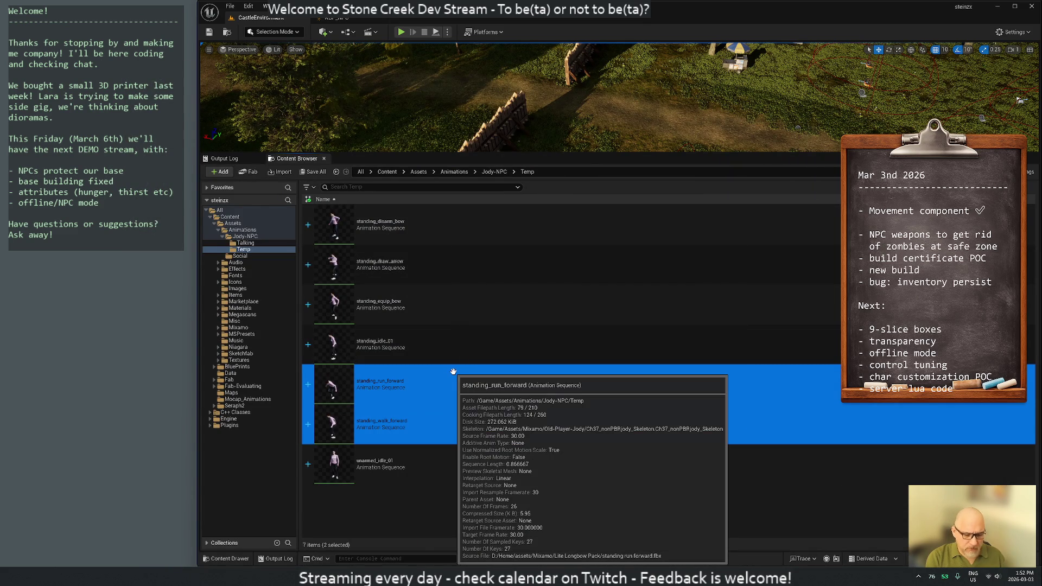
key("Delete")
left_click(472, 419)
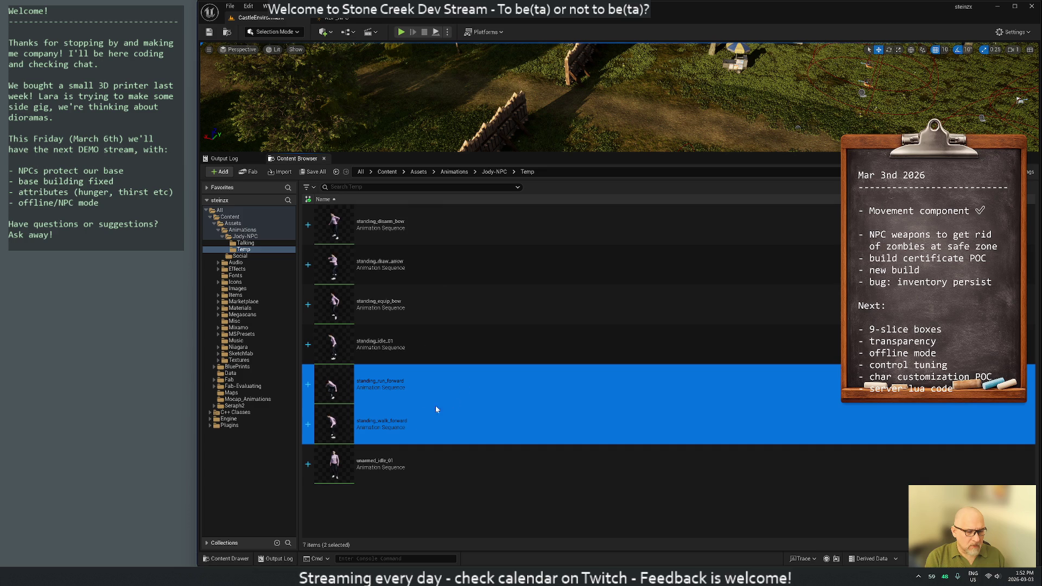
double_click(439, 341)
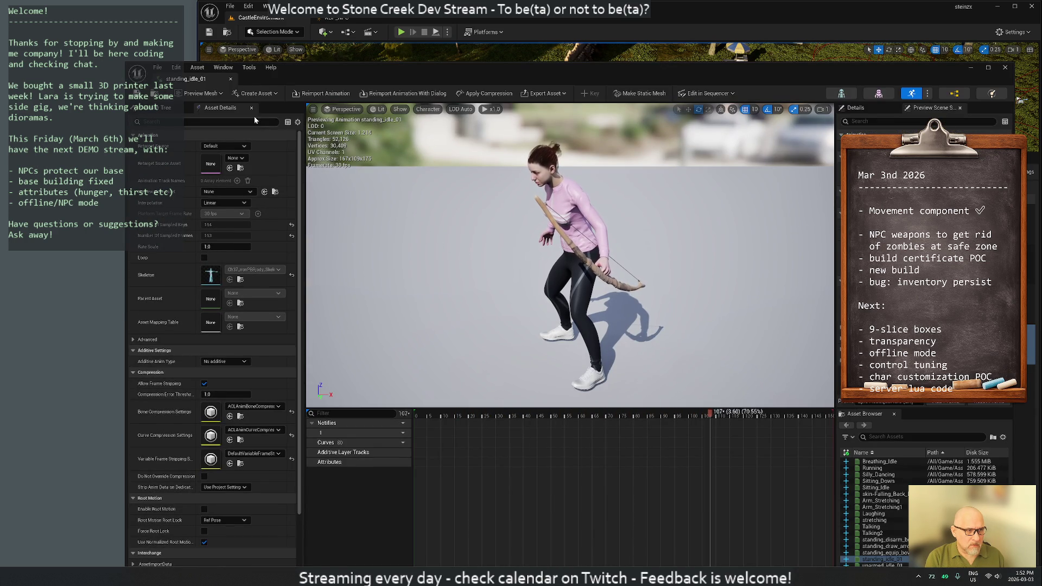
left_click(228, 78)
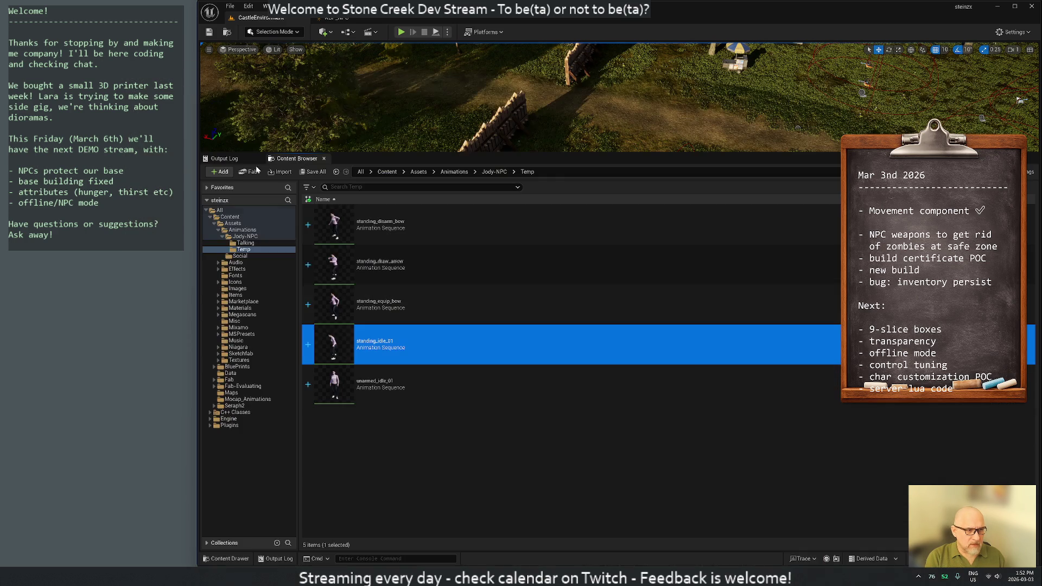
- Preview standing_equip_bow, standing_draw_arrow and standing_disarm_bow in turn
double_click(412, 309)
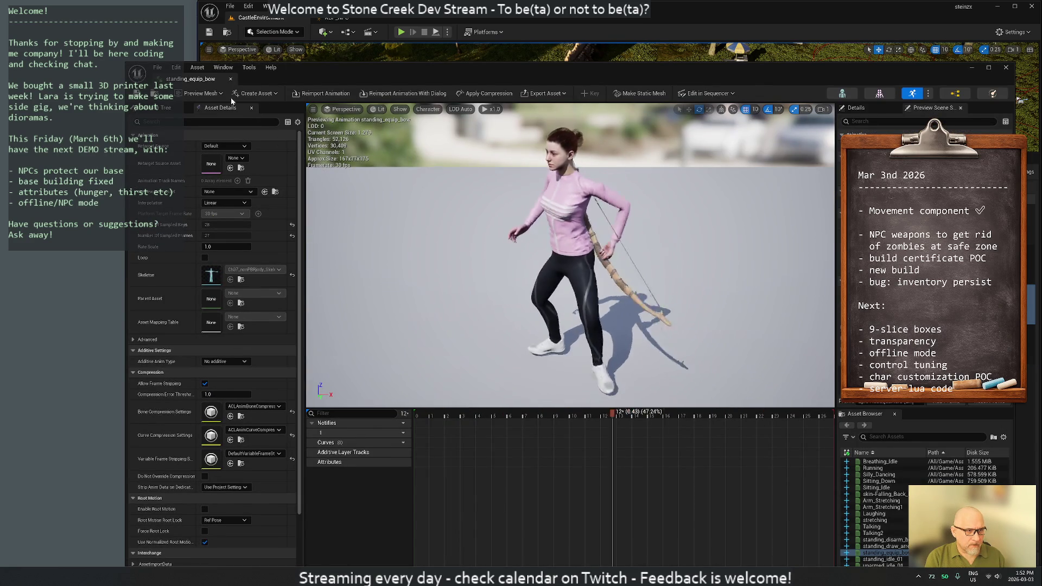
left_click(231, 80)
double_click(432, 270)
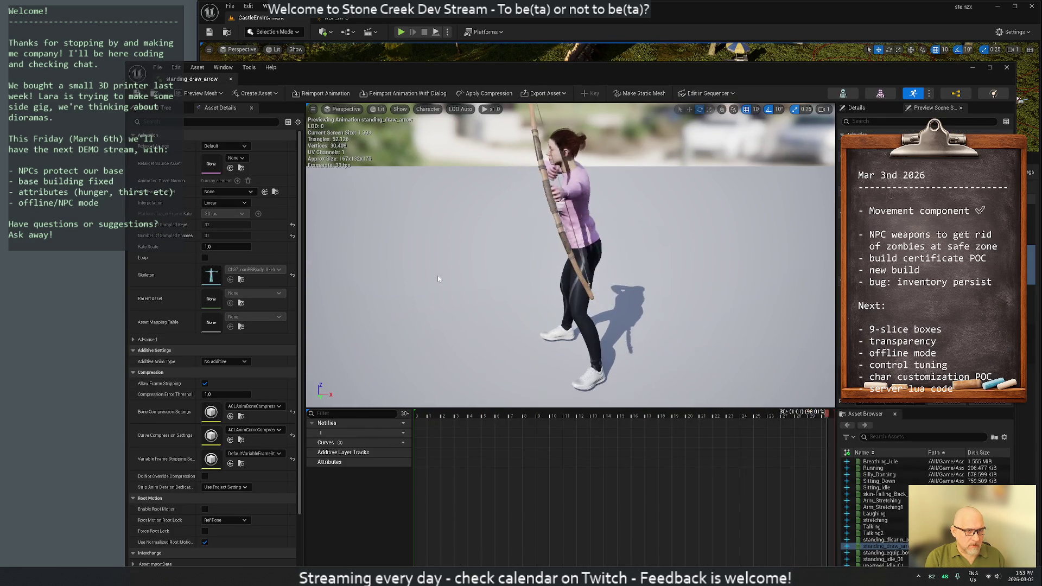
left_click(230, 79)
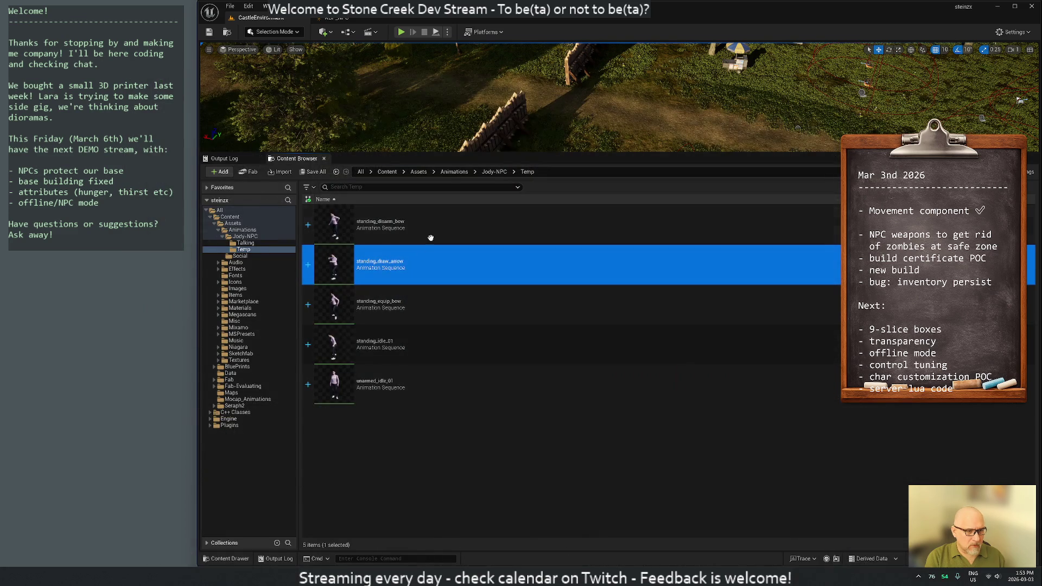
left_click(431, 222)
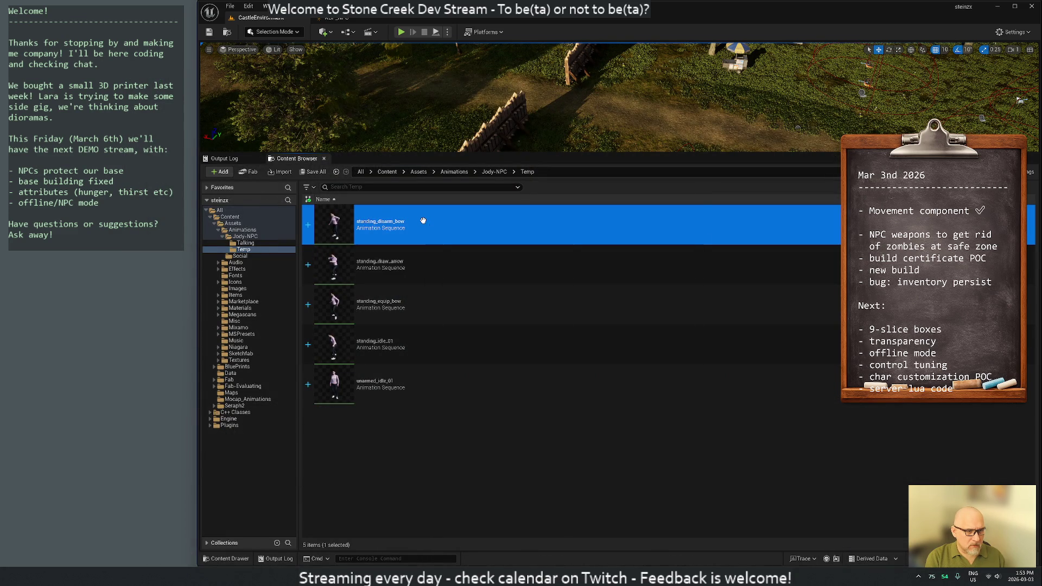
key("Return")
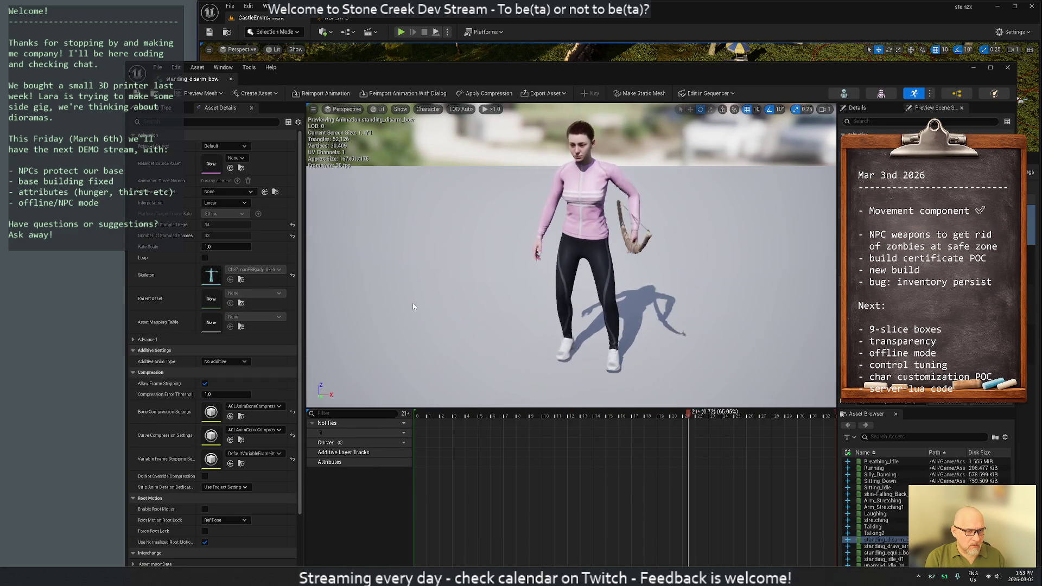
left_click(231, 80)
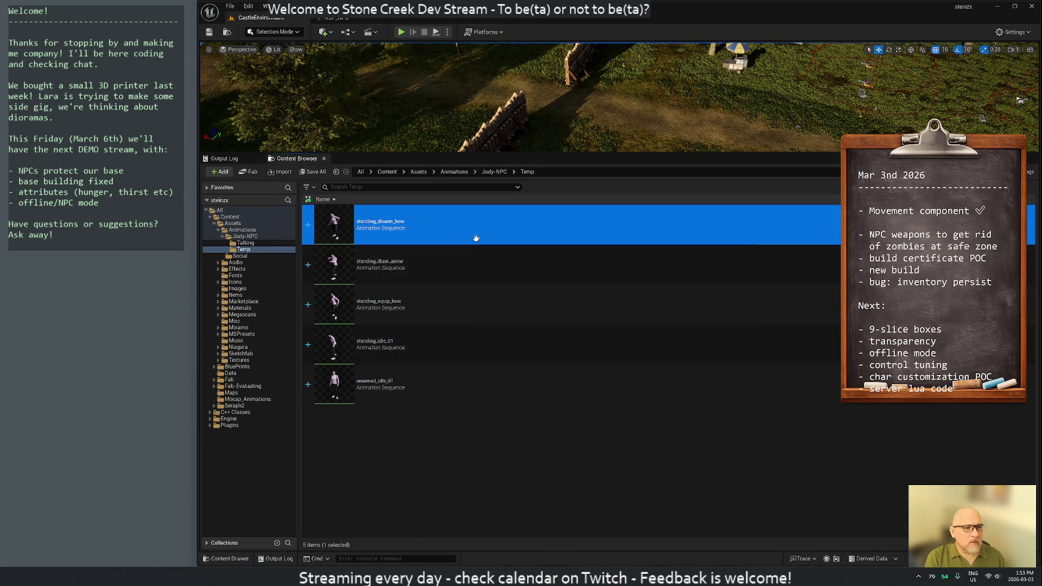
- Move standing_draw_arrow from Temp into the Jody-NPC folder
left_click(411, 267)
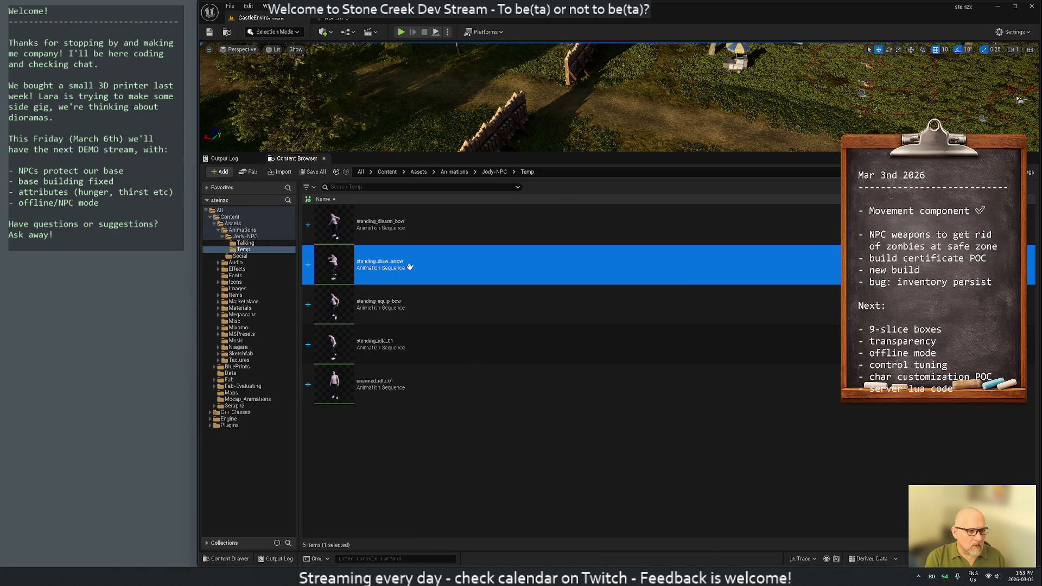
left_click_drag(403, 263, 246, 243)
left_click(258, 253)
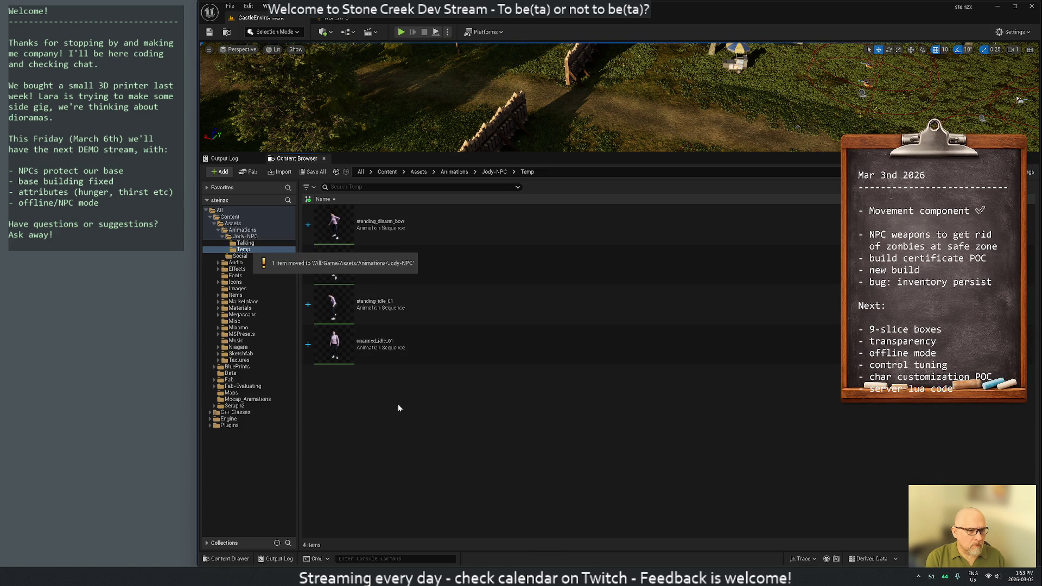
- Move unarmed_idle_01 into Jody-NPC and preview standing_idle_01
mouse_move(383, 343)
left_mouse_down()
mouse_move(268, 305)
mouse_move(237, 241)
mouse_move(247, 243)
left_mouse_up()
left_click(270, 255)
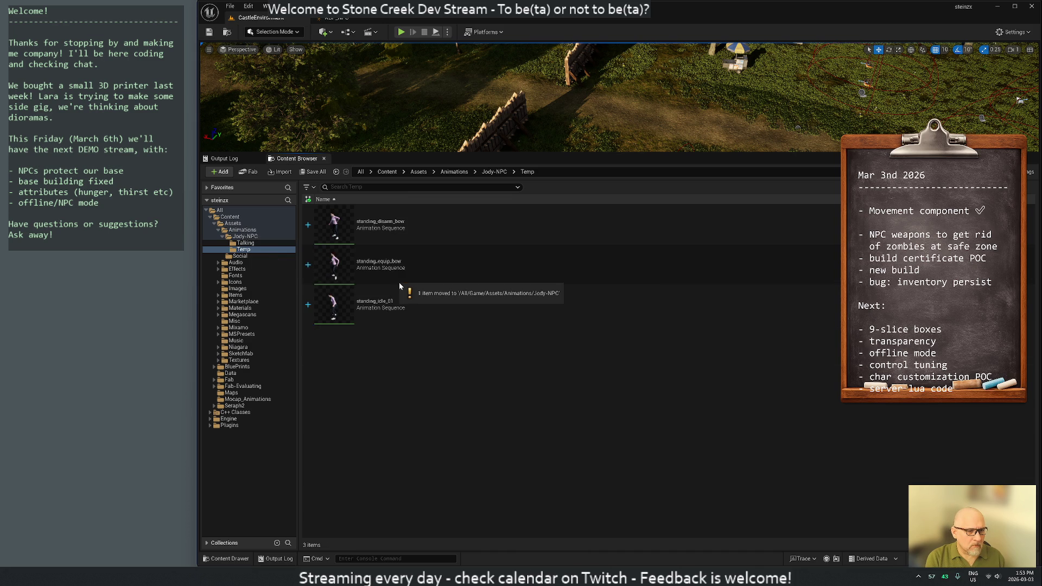
double_click(379, 312)
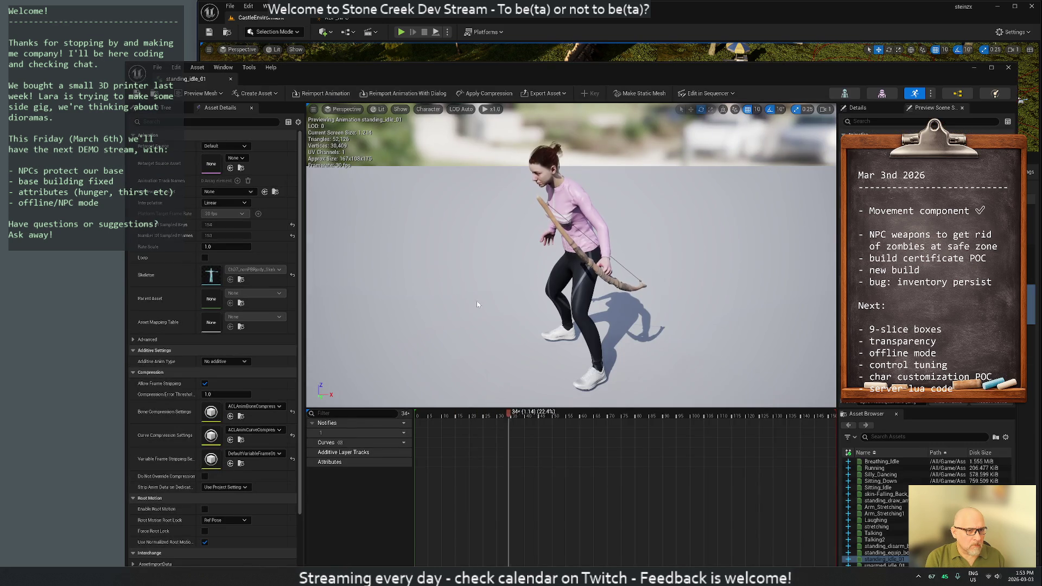
left_click(232, 79)
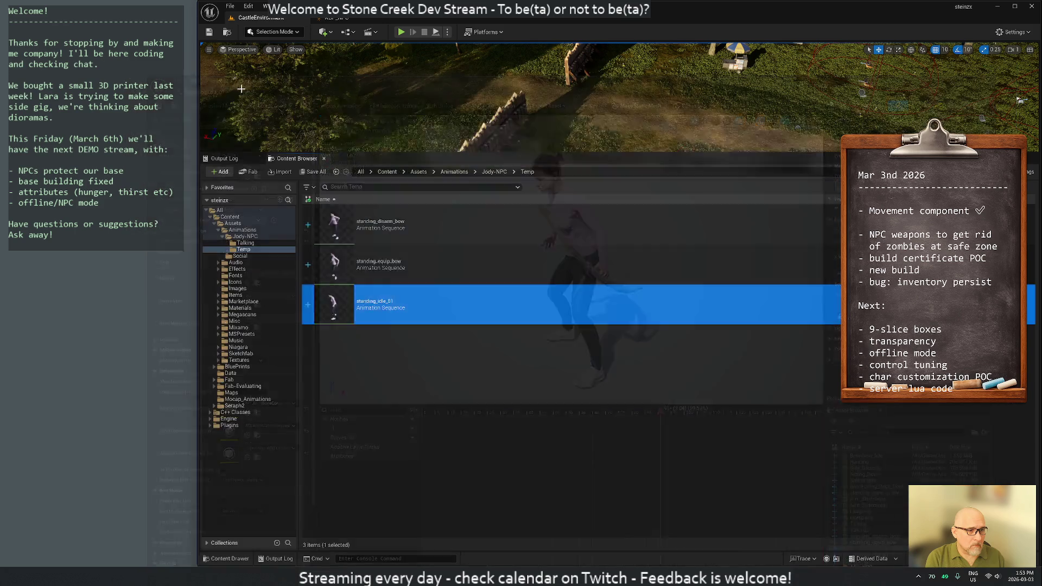
- Move standing_idle_01 into Jody-NPC, then select All content in the folder tree
left_click_drag(386, 314, 244, 249)
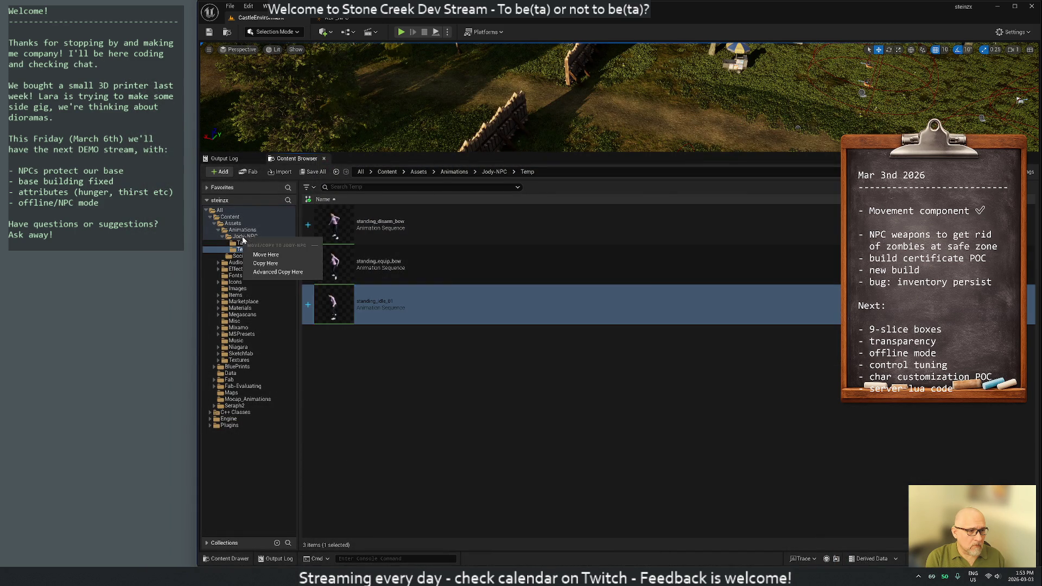
left_click(273, 260)
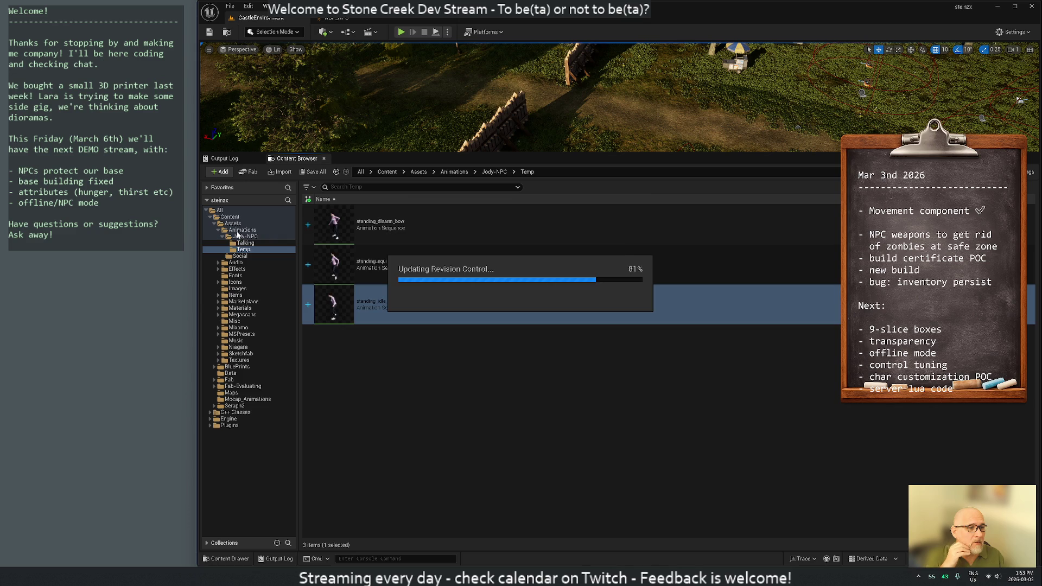
left_click(221, 211)
left_click(309, 187)
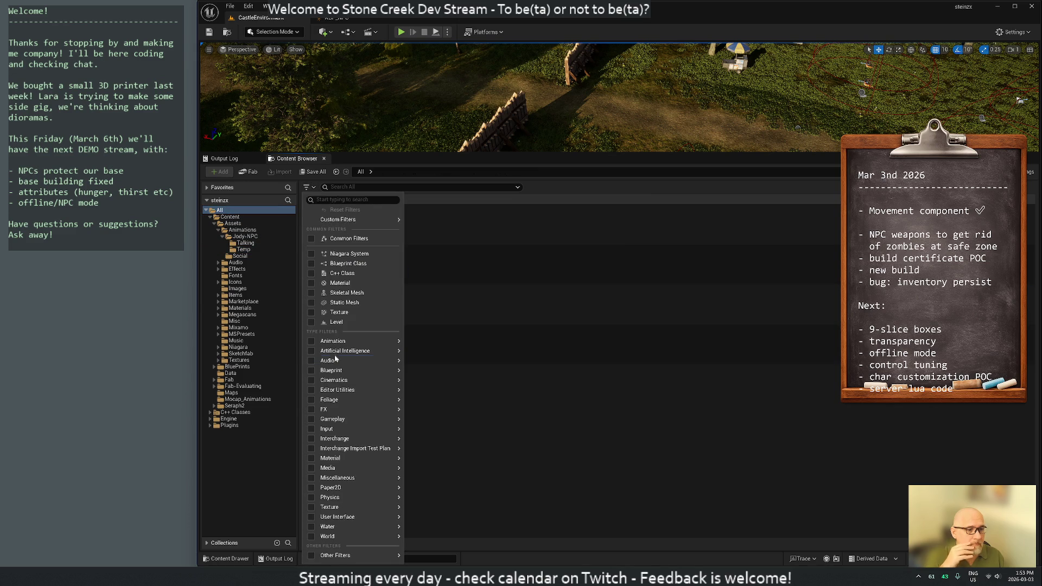
mouse_move(350, 341)
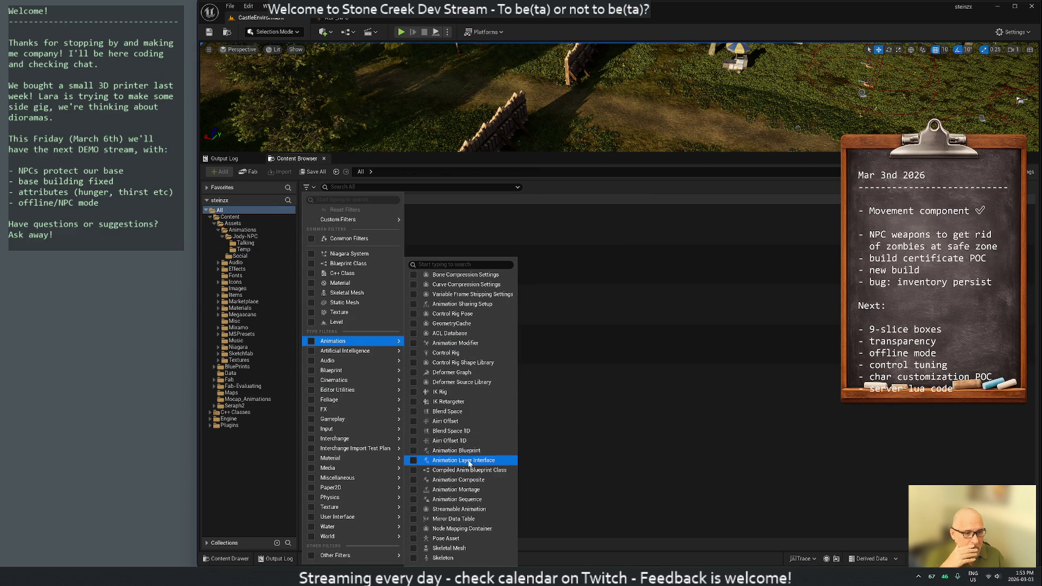
- Filter all project content to animation sequences matching the search term bow
key("Escape")
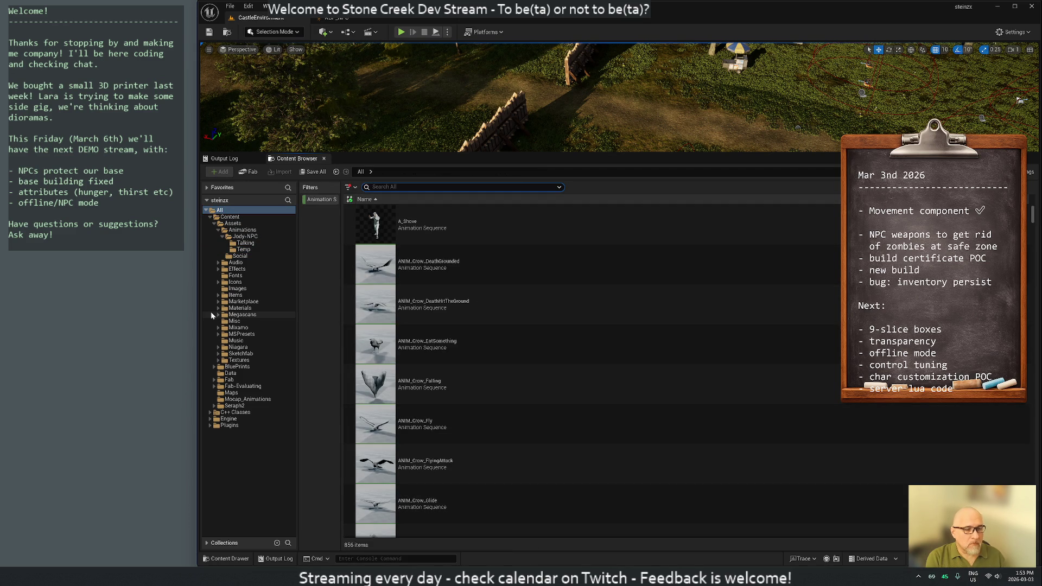
type("bow")
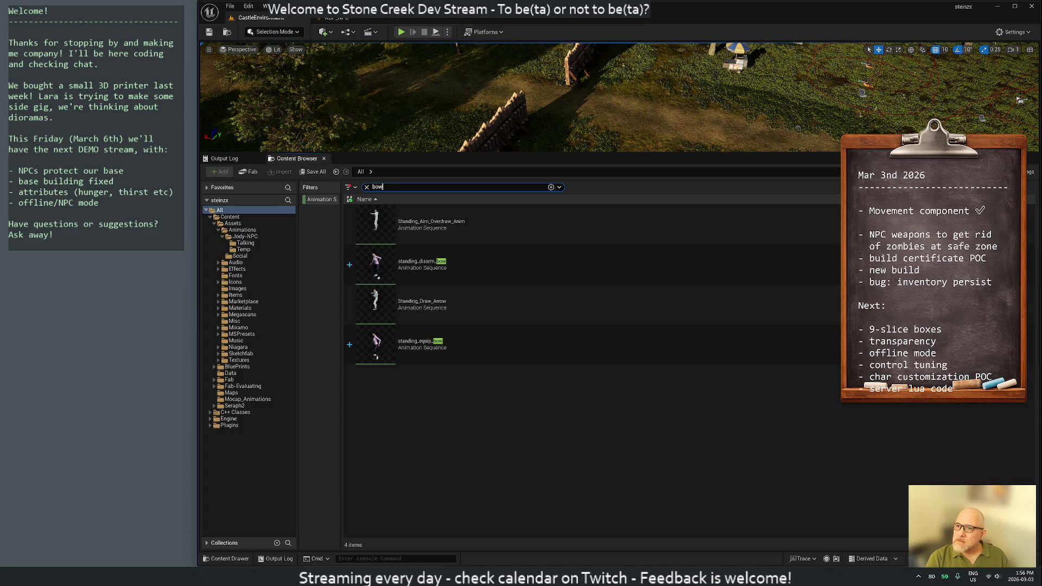
key("Tab")
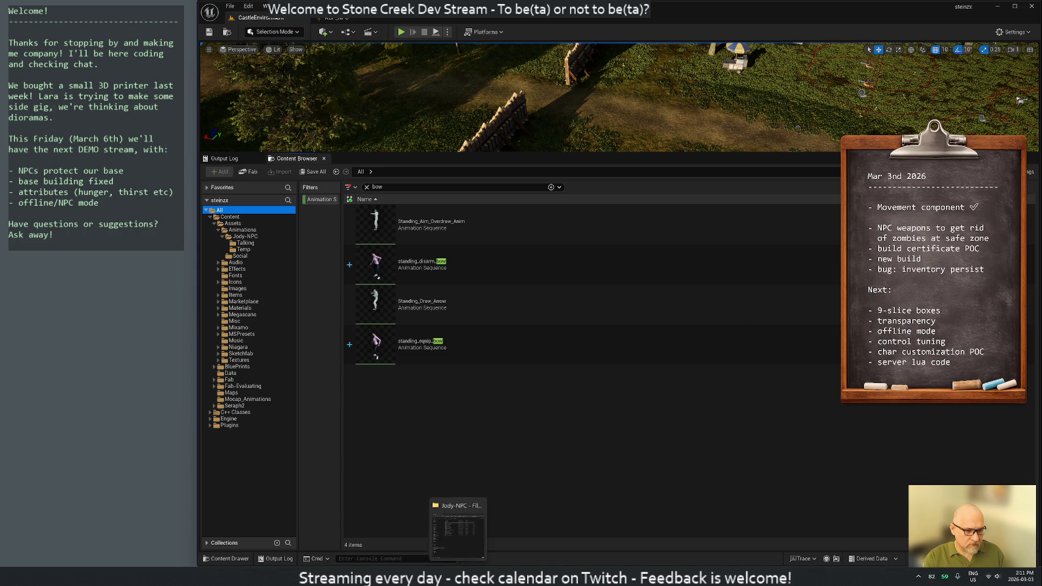
- Bring up File Explorer, move it aside and browse StoneCreek (D:) > Home
left_click(457, 529)
left_click_drag(437, 138, 754, 86)
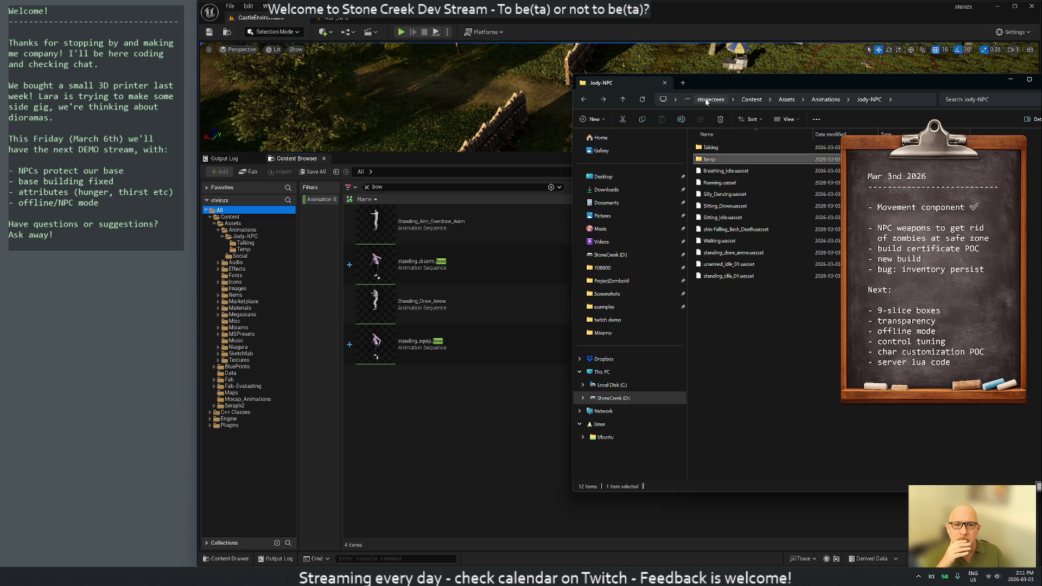
left_click(616, 397)
double_click(719, 208)
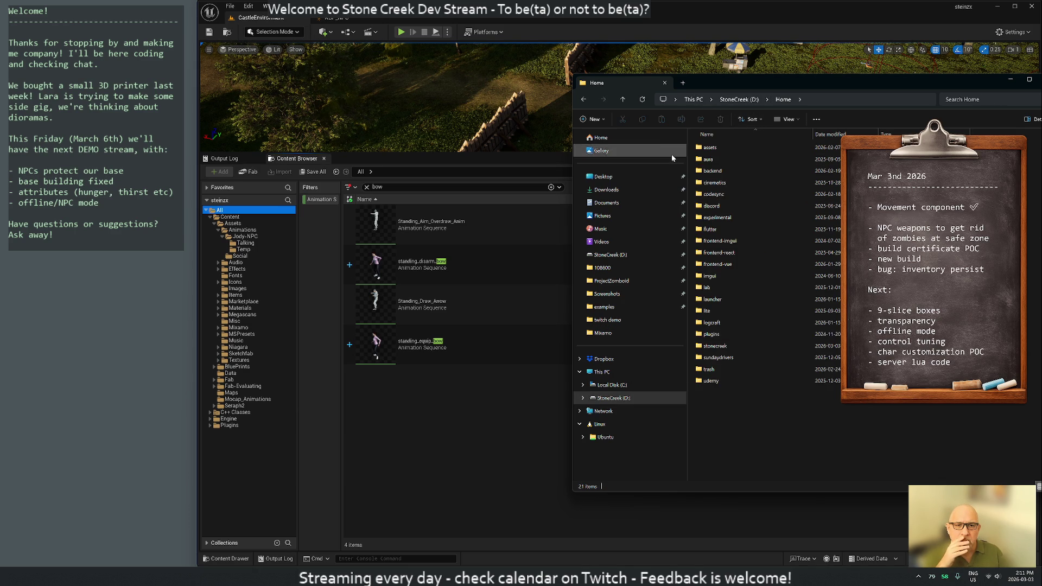
left_click(454, 405)
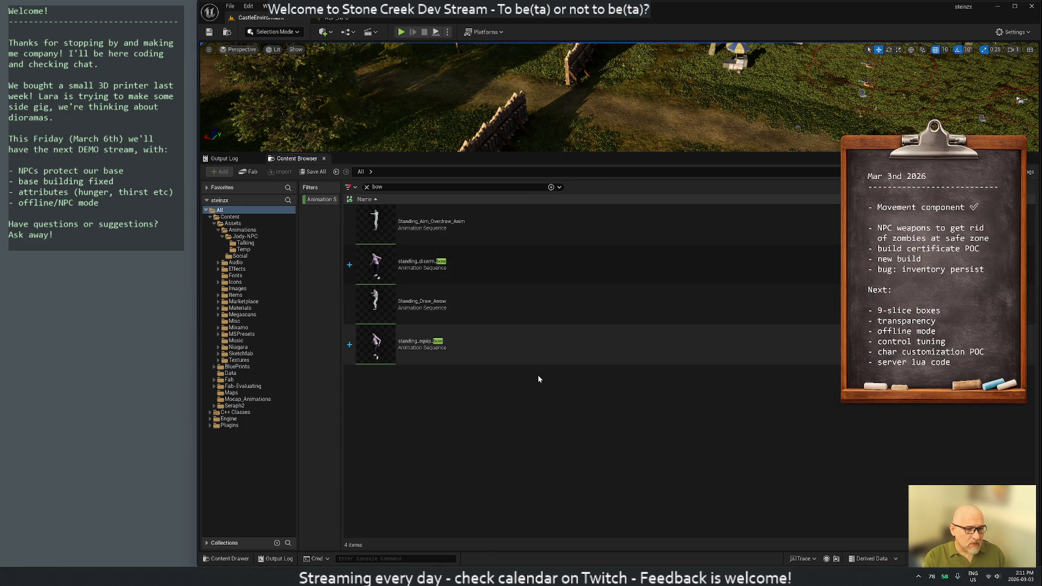
- Browse on into assets > Mixamo, shift Explorer left and return to Unreal Editor
left_click(457, 576)
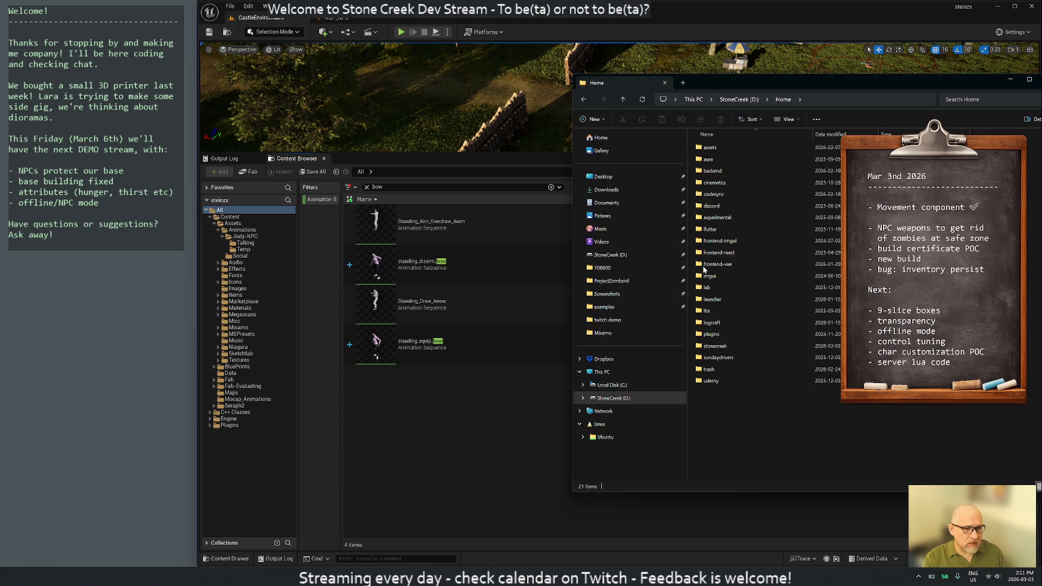
double_click(710, 148)
double_click(713, 218)
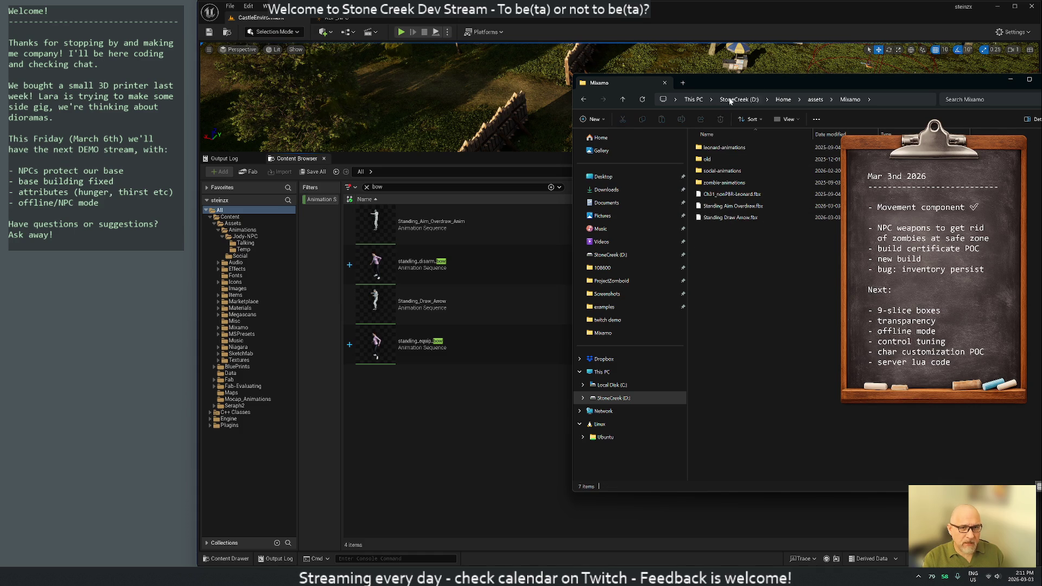
mouse_move(738, 87)
left_mouse_down()
mouse_move(490, 83)
mouse_move(513, 77)
left_mouse_up()
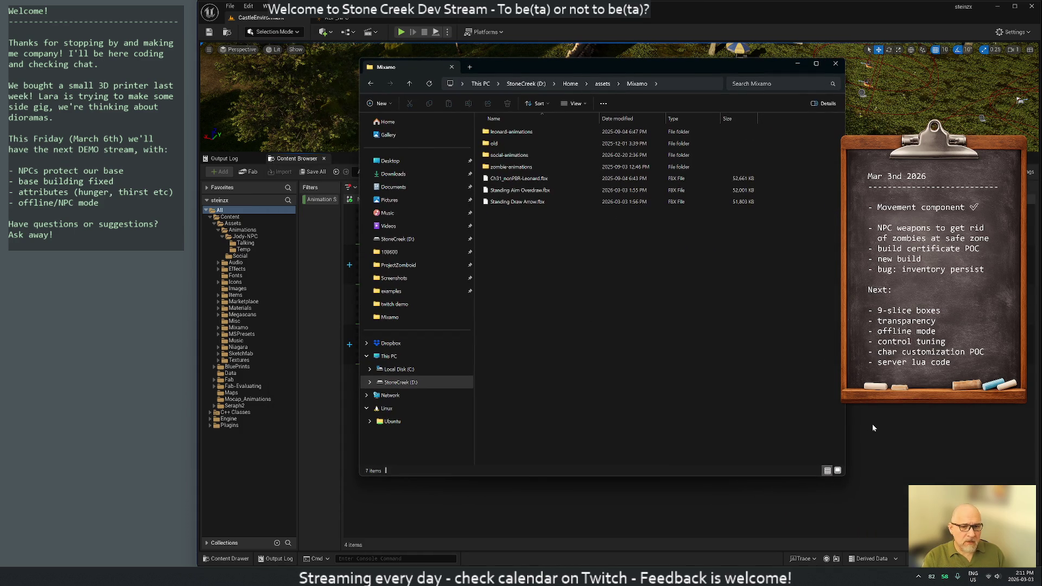
left_click(871, 425)
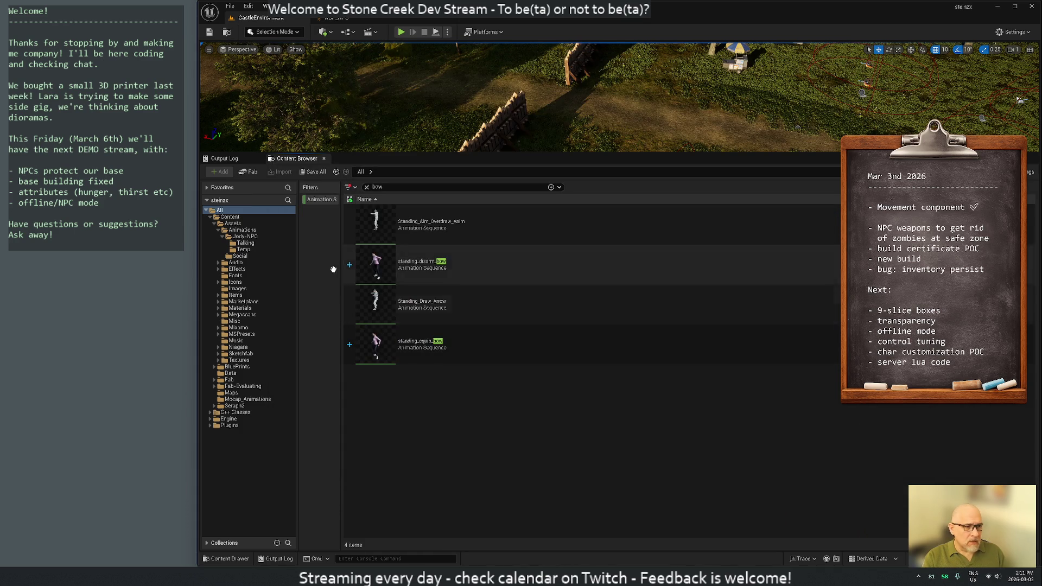
- Create a Combat folder inside Jody-NPC and clear the asset filters
left_click(246, 236)
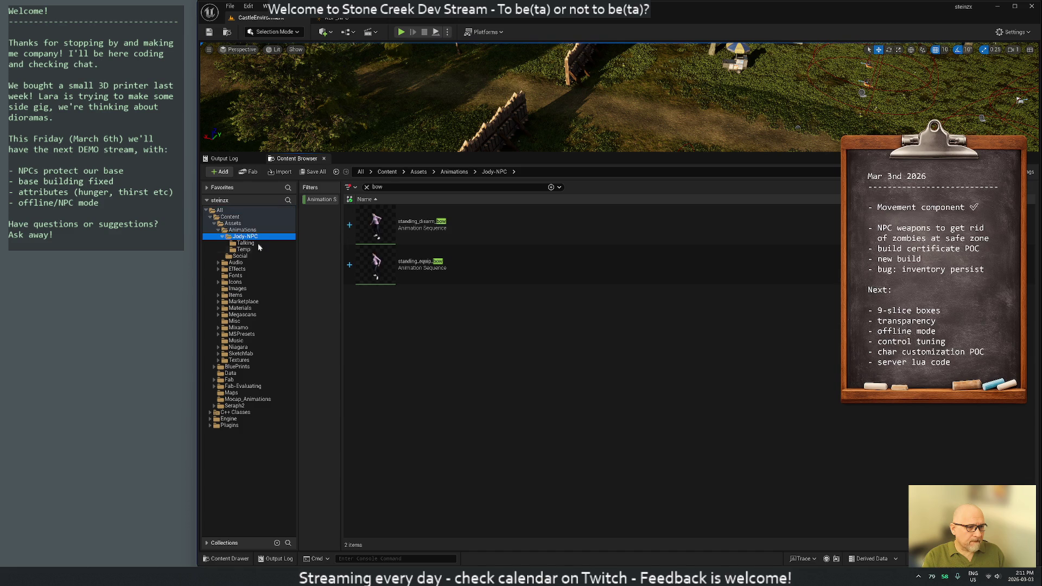
right_click(417, 323)
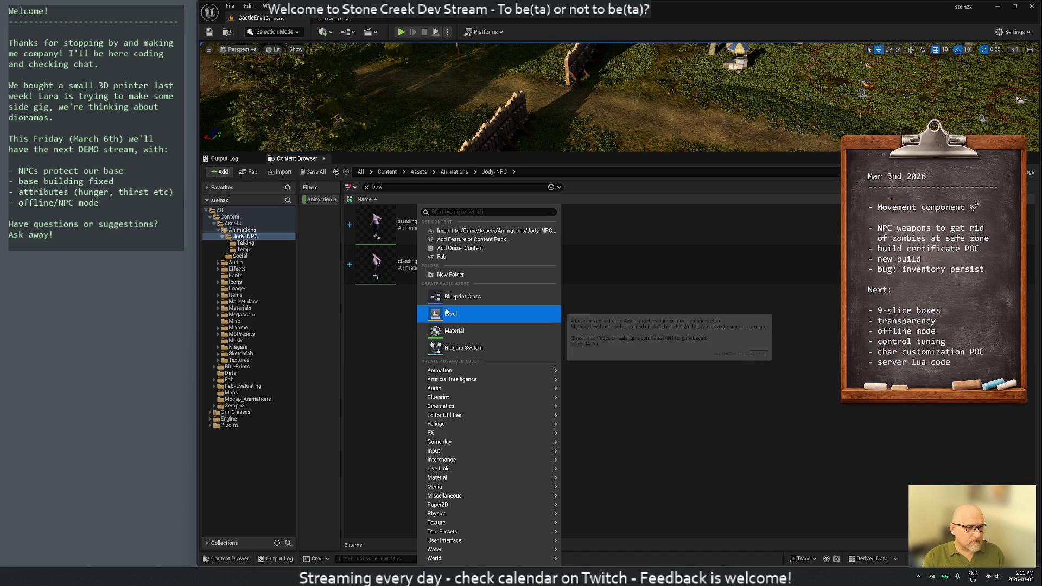
left_click(454, 274)
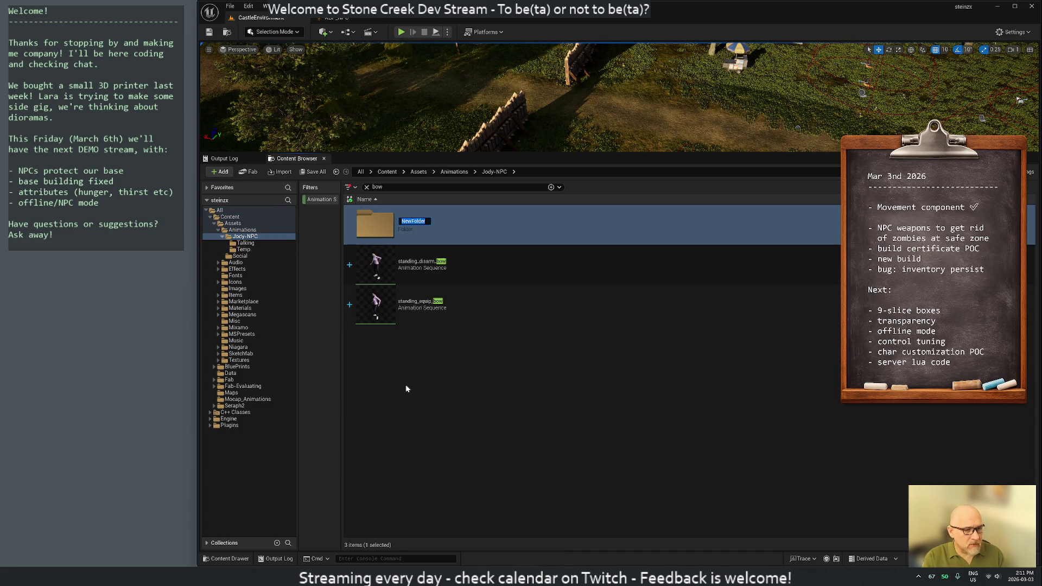
type("at")
key("Return")
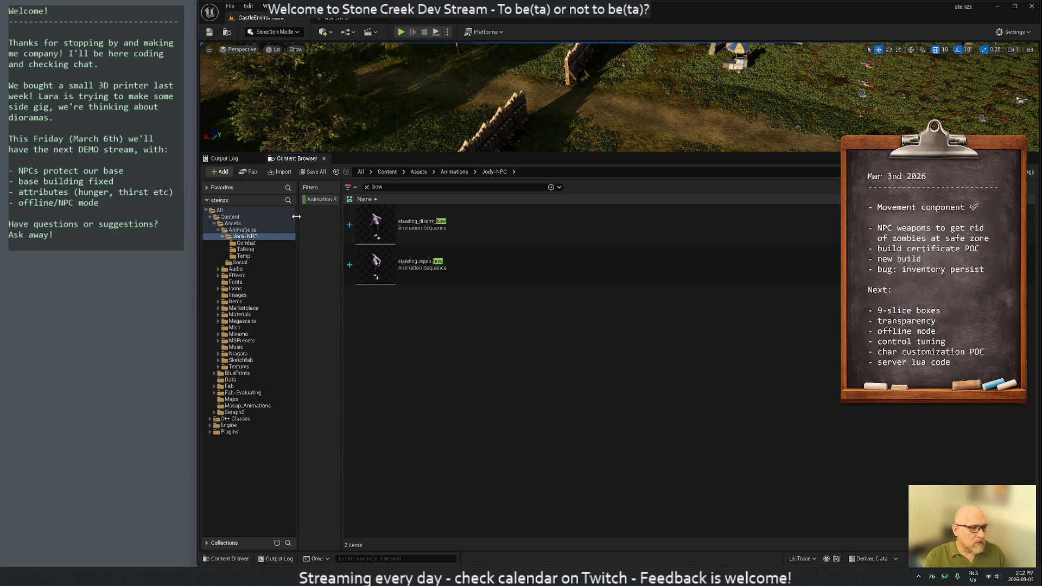
left_click(350, 187)
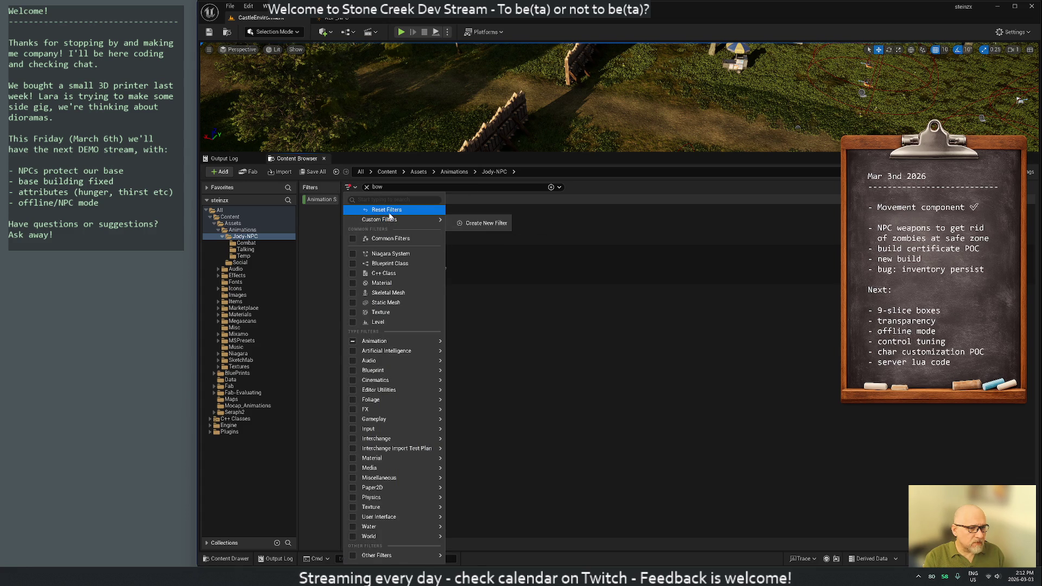
left_click(458, 245)
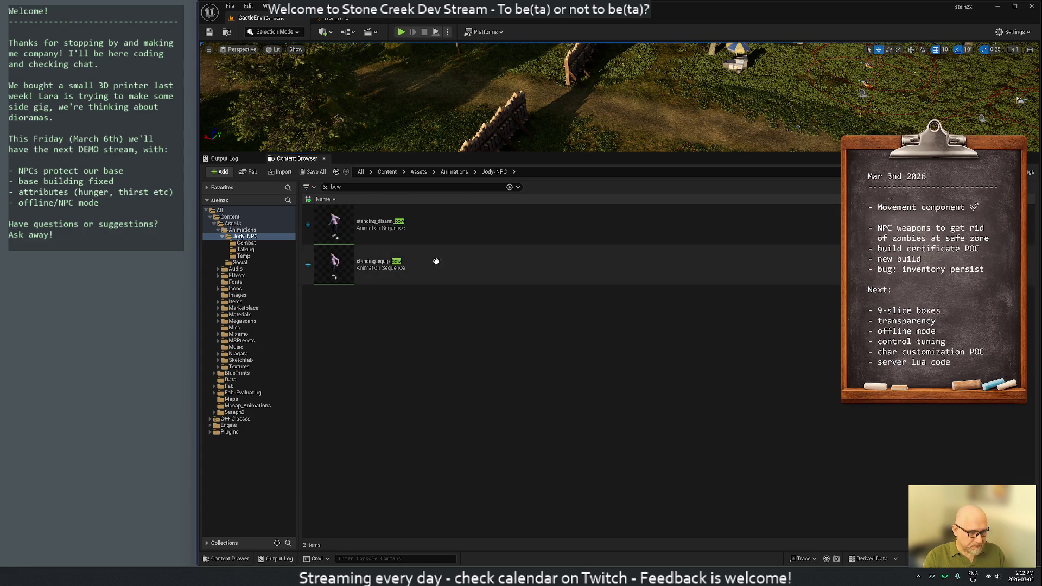
- Move standing_disarm_bow and standing_equip_bow into Combat and start an import there
left_click(383, 233)
left_click(403, 260, "shift")
left_click_drag(403, 261, 254, 246)
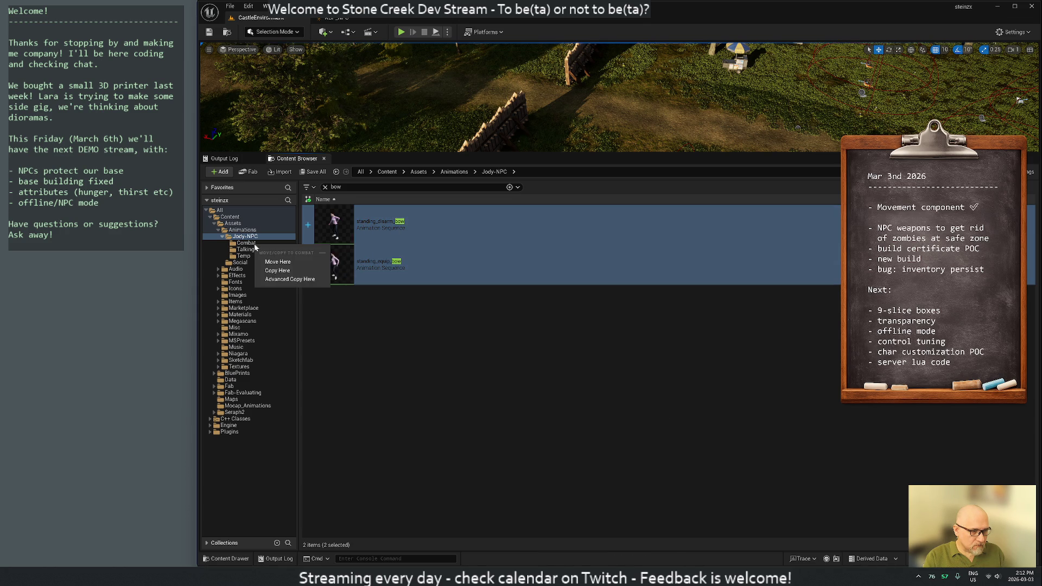
left_click(259, 262)
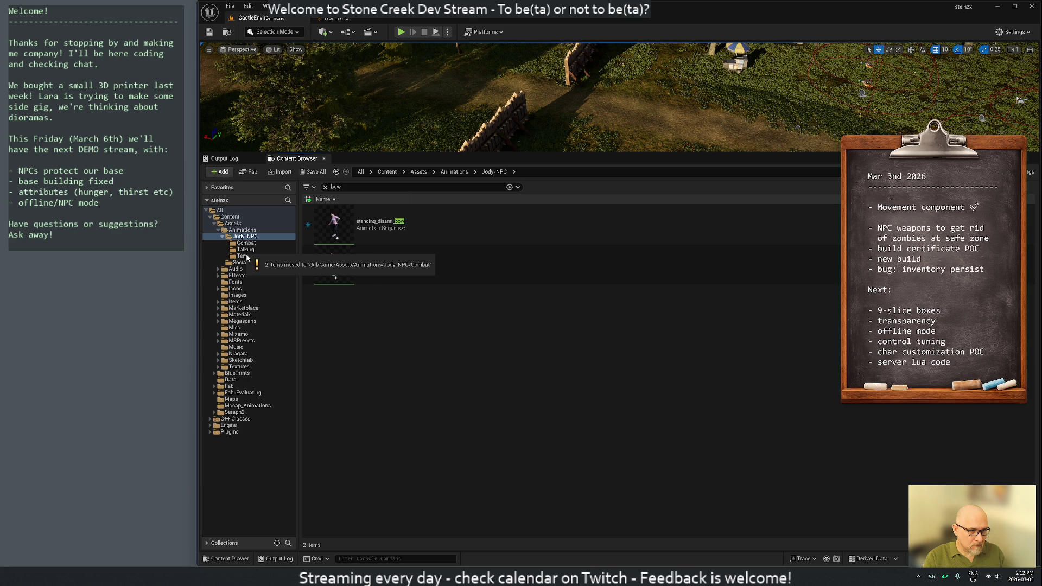
left_click(247, 257)
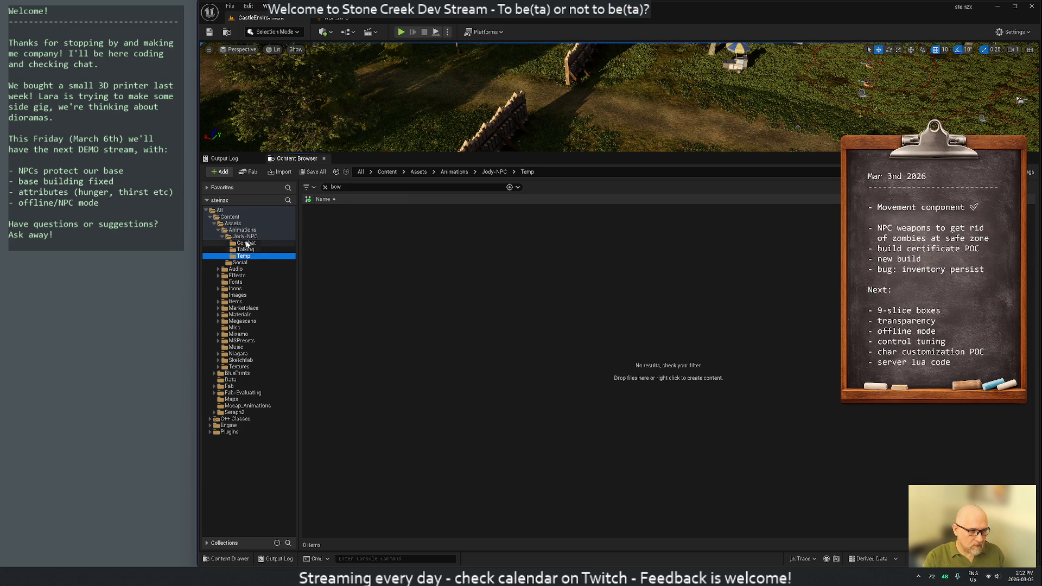
left_click(247, 244)
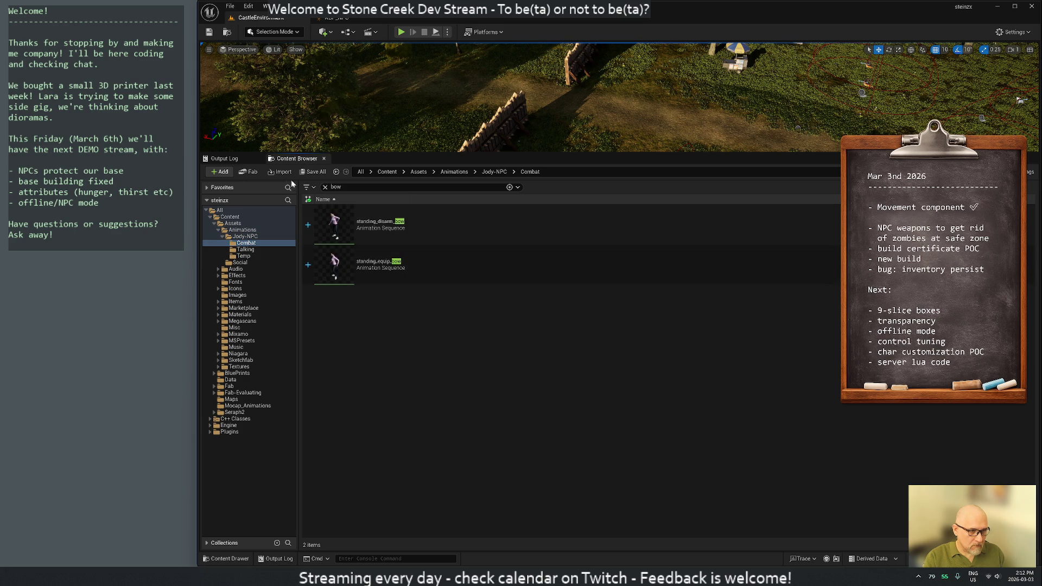
left_click(279, 173)
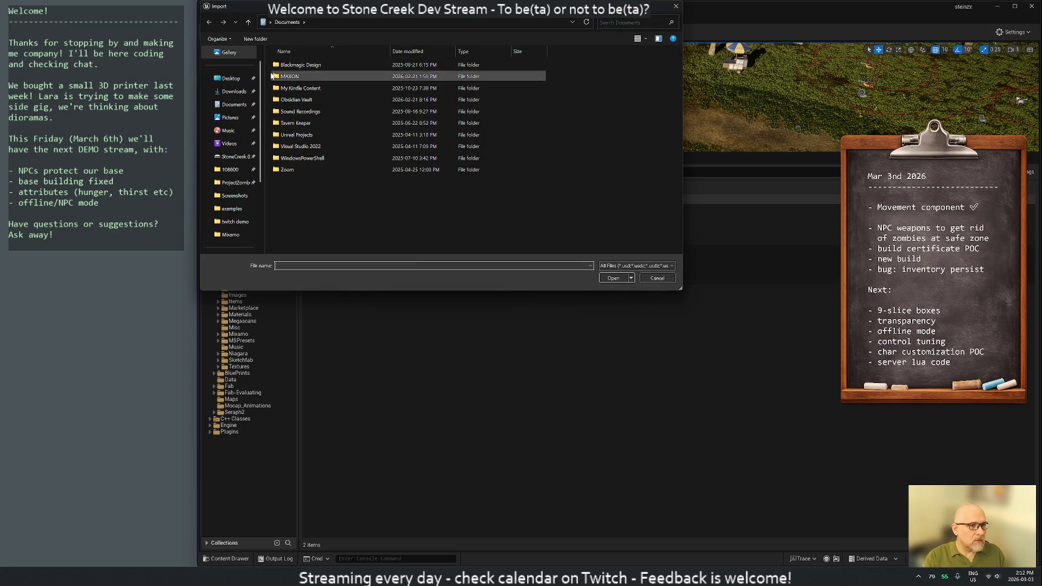
scroll(229, 175, "down", 3)
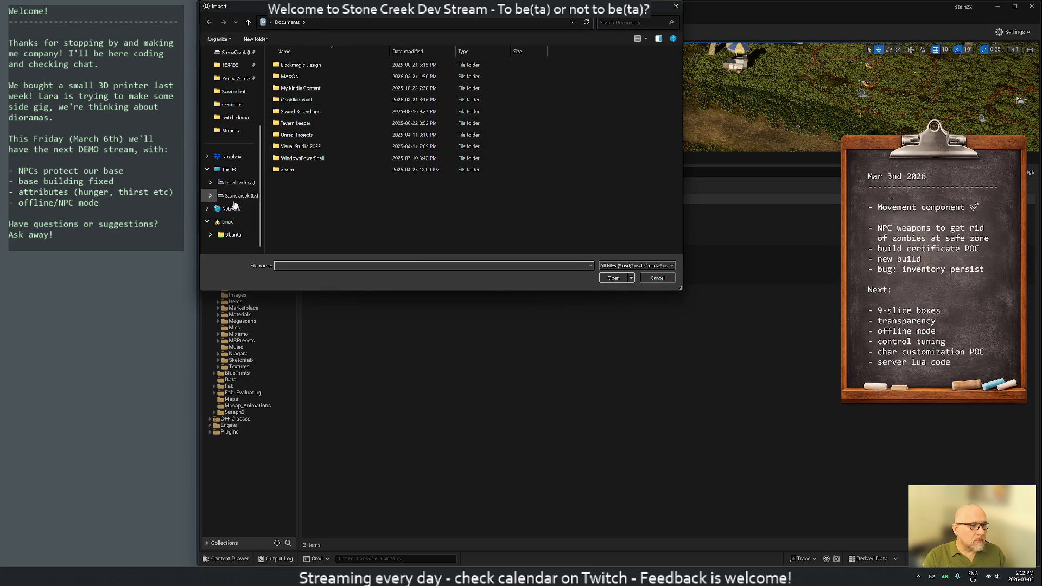
left_click(235, 196)
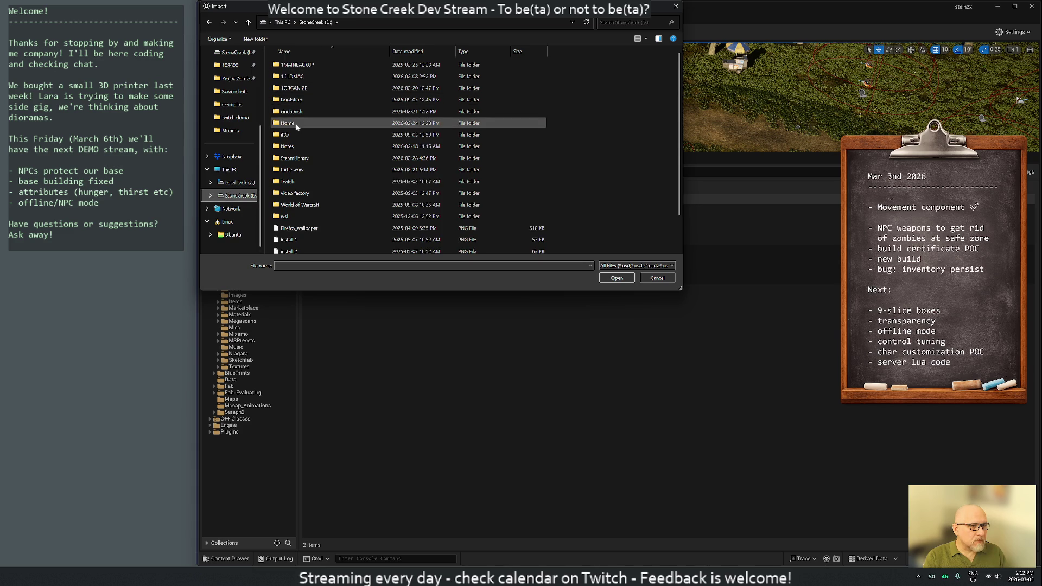
double_click(288, 122)
double_click(296, 67)
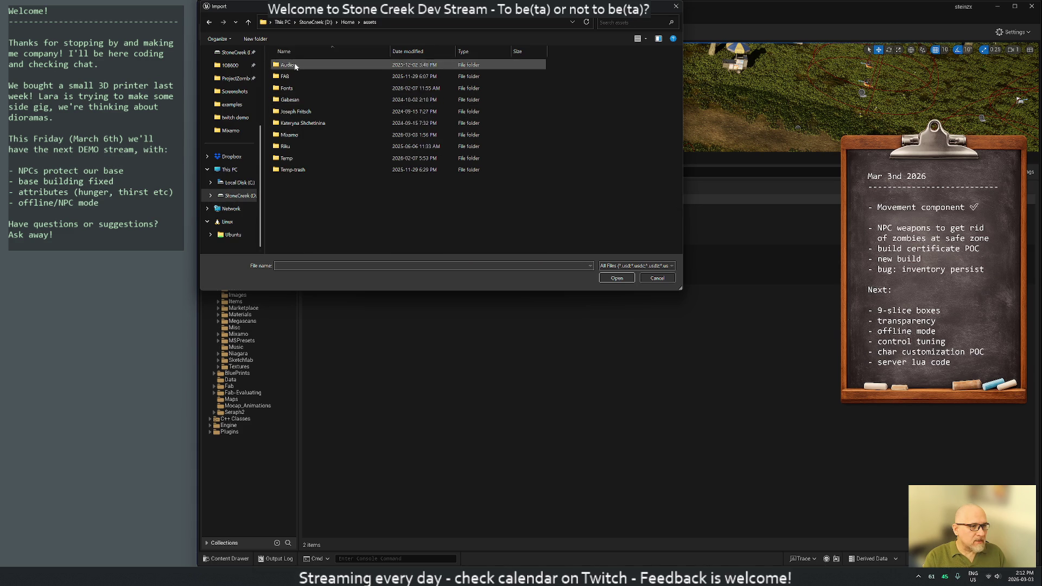
double_click(298, 87)
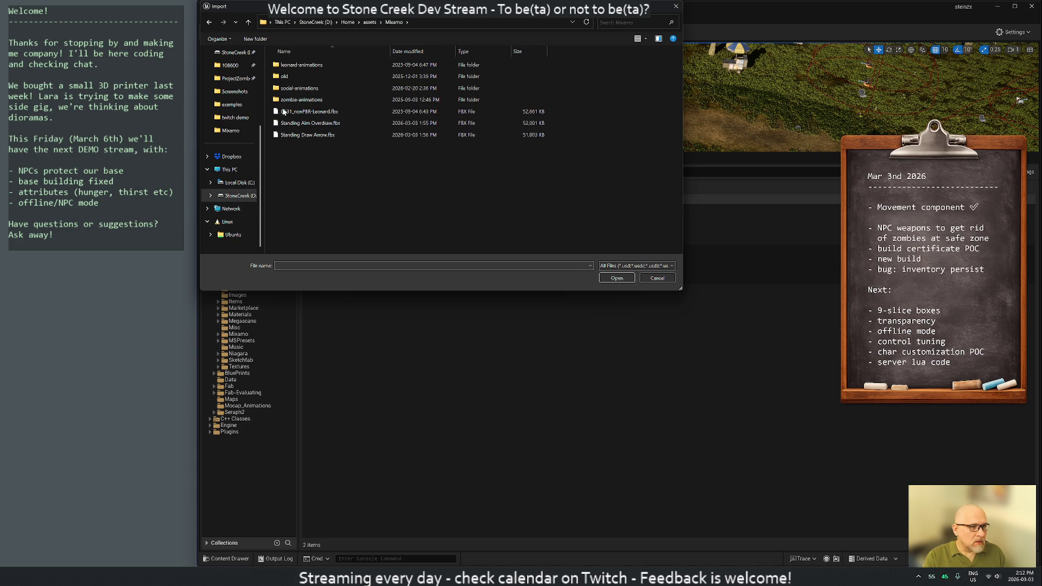
left_click(301, 123)
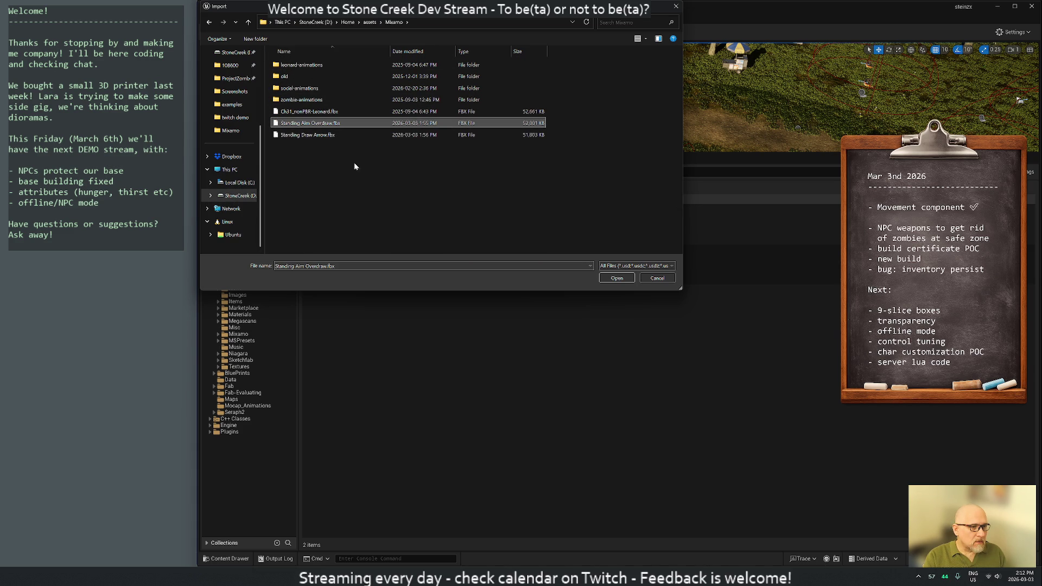
left_click(617, 278)
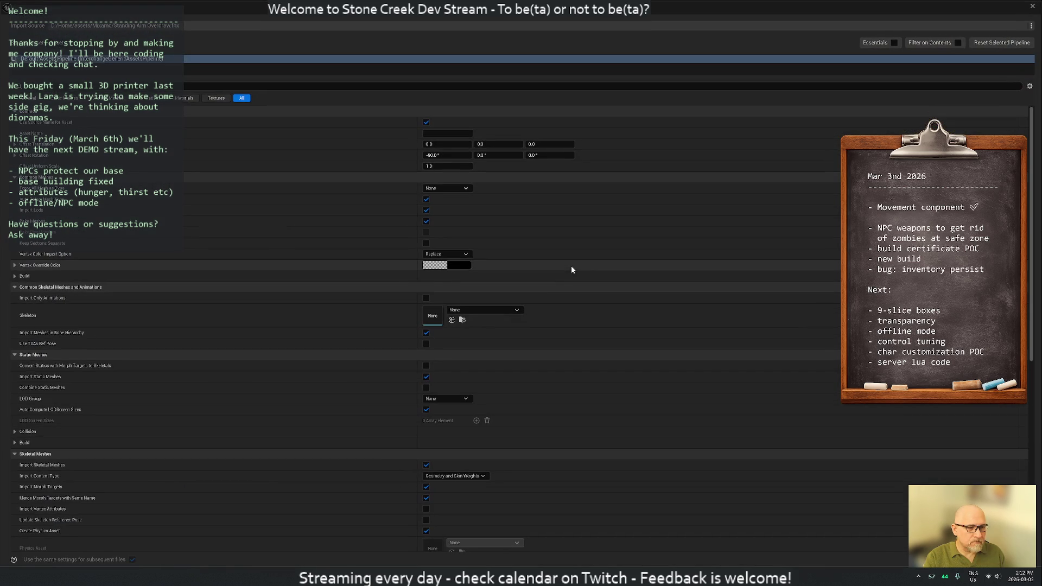
left_click(972, 559)
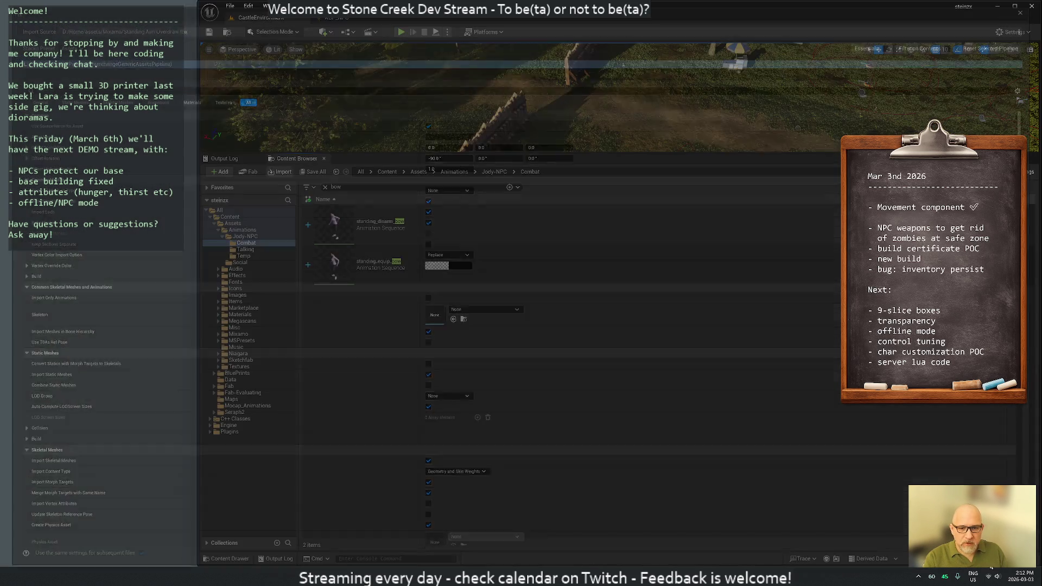
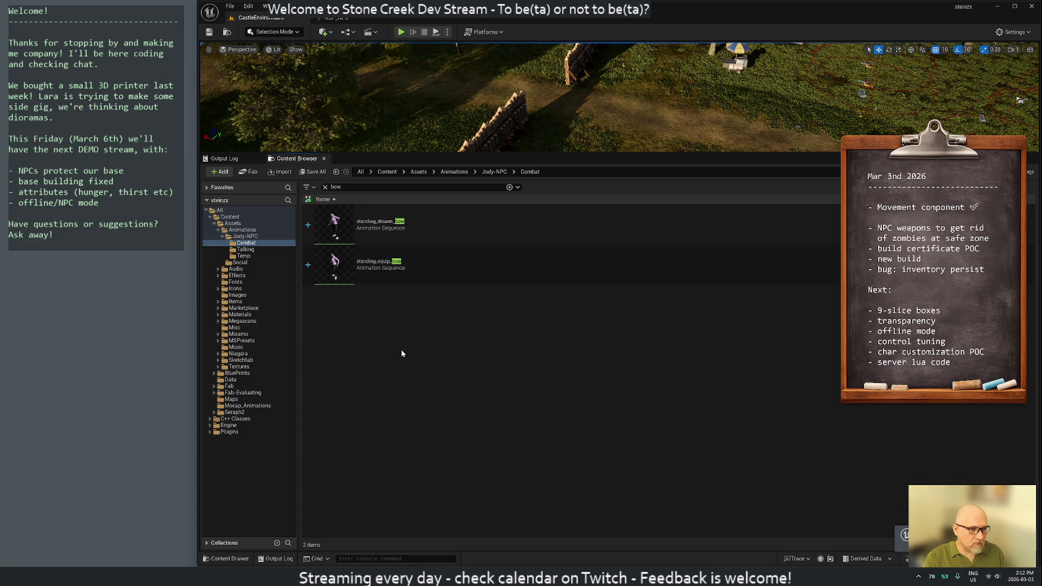
- Clear the 'bow' filter and select the nine assets from Ch37_1001_Diffuse through Standing_Aim_Overdraw
left_click(325, 188)
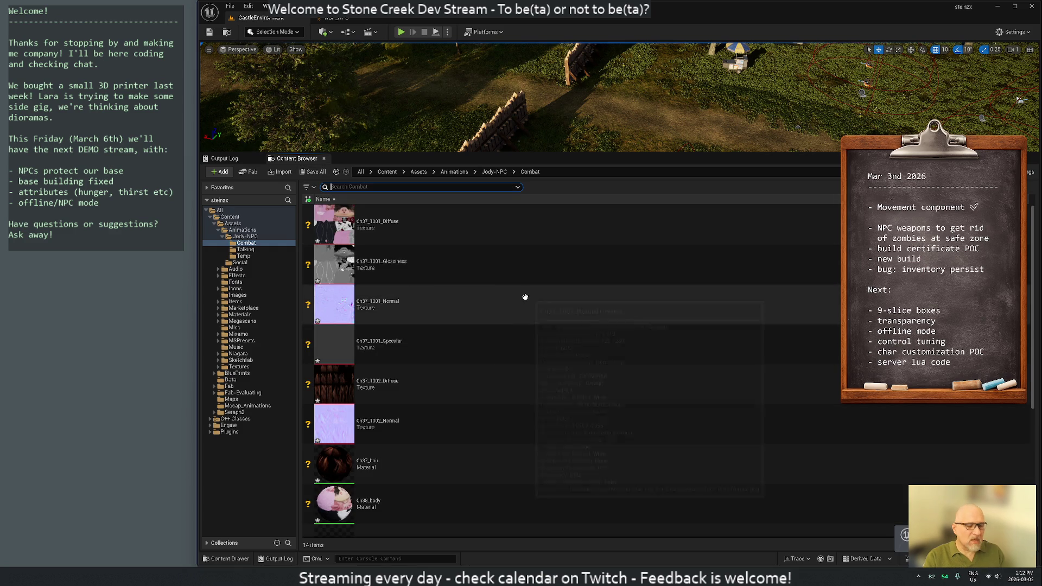
scroll(525, 298, "down", 2)
scroll(525, 298, "down", 2)
scroll(521, 310, "down", 2)
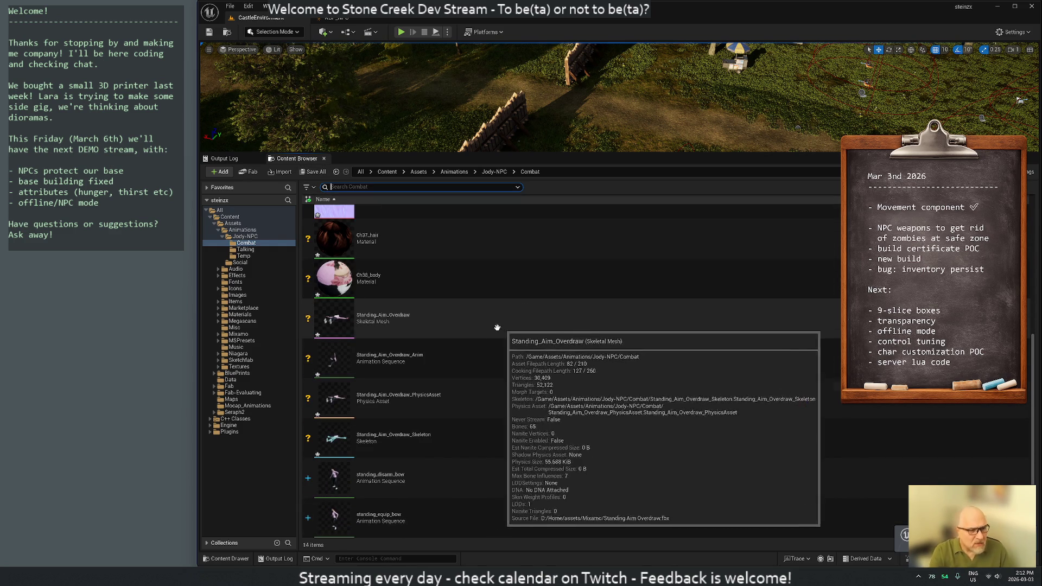
scroll(443, 348, "up", 2)
scroll(444, 349, "up", 3)
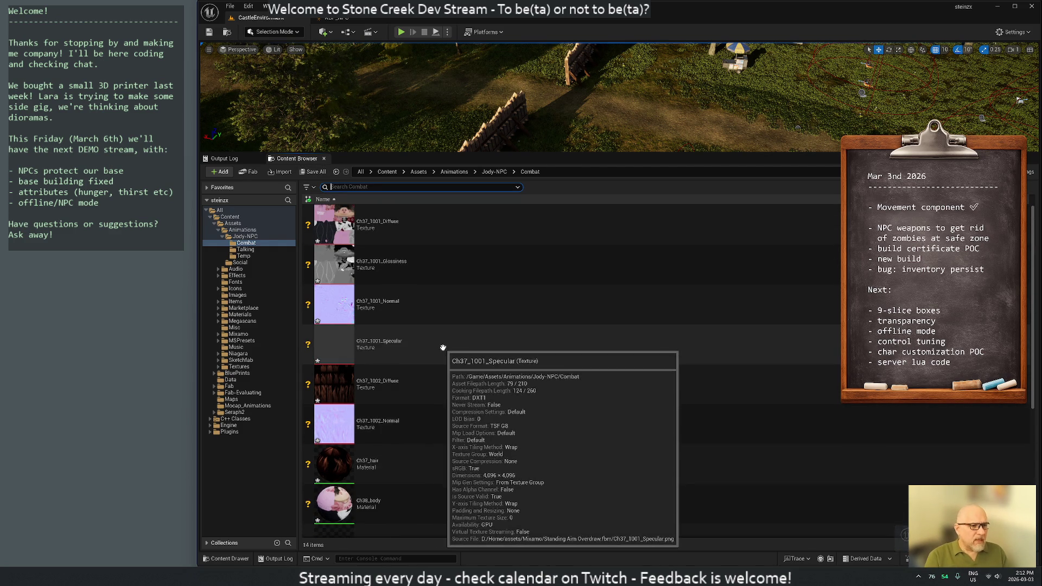
left_click(467, 233)
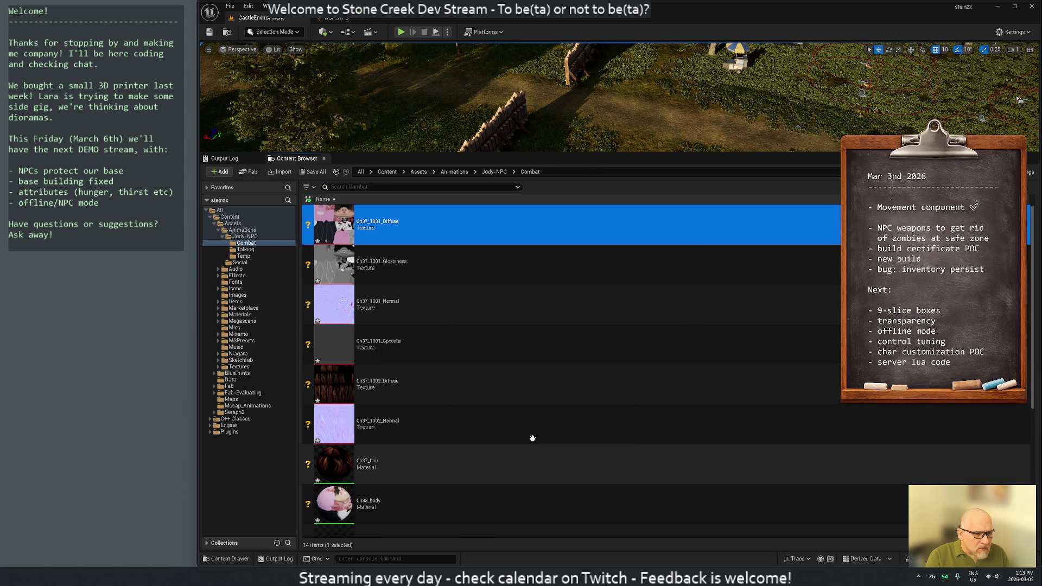
scroll(516, 442, "down", 4)
scroll(472, 405, "down", 2)
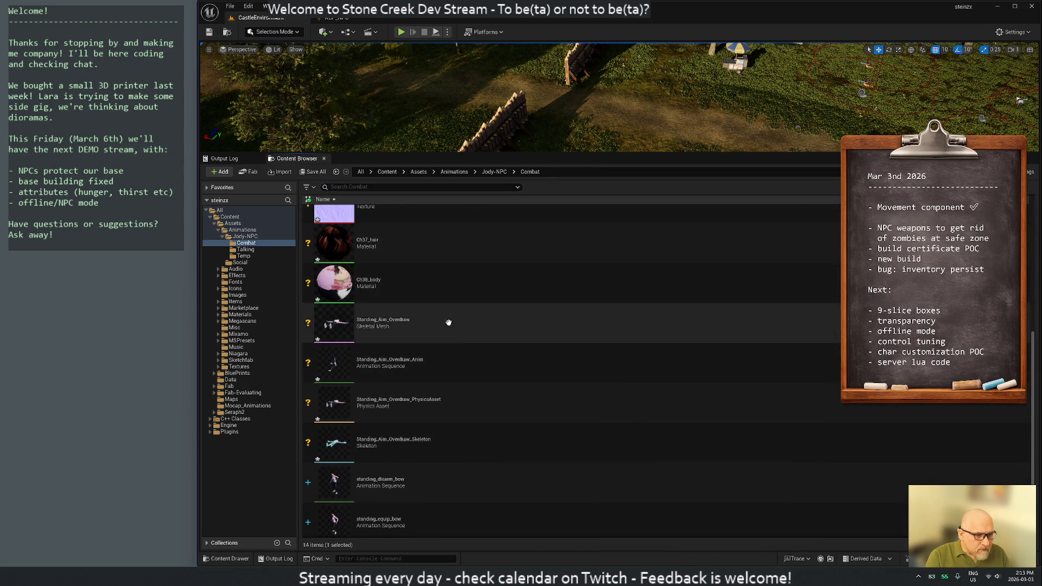
left_click(434, 335, "shift")
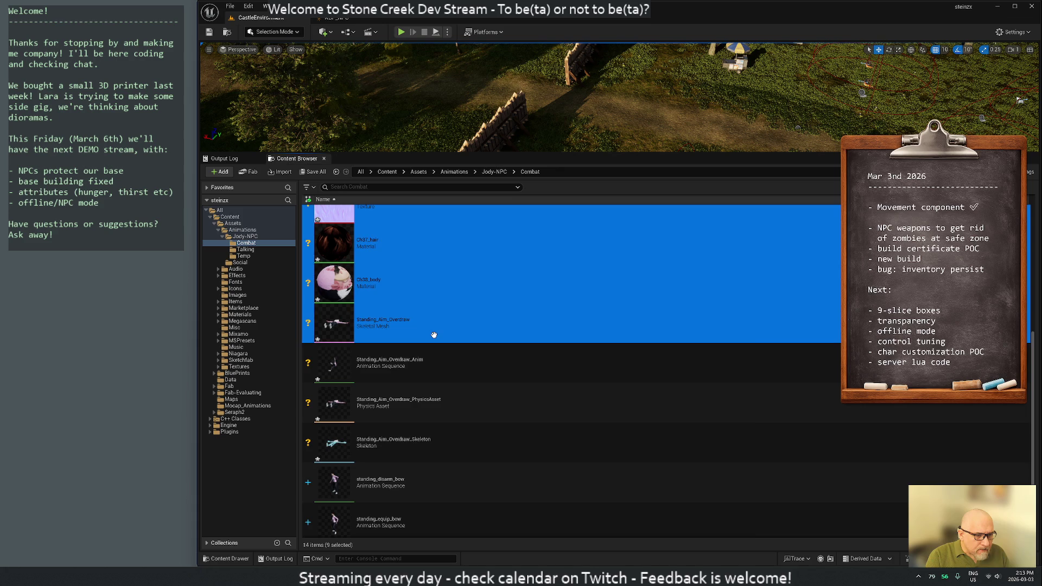
- Delete the nine selected Ch37 textures, materials and Standing_Aim_Overdraw mesh assets
key("Delete")
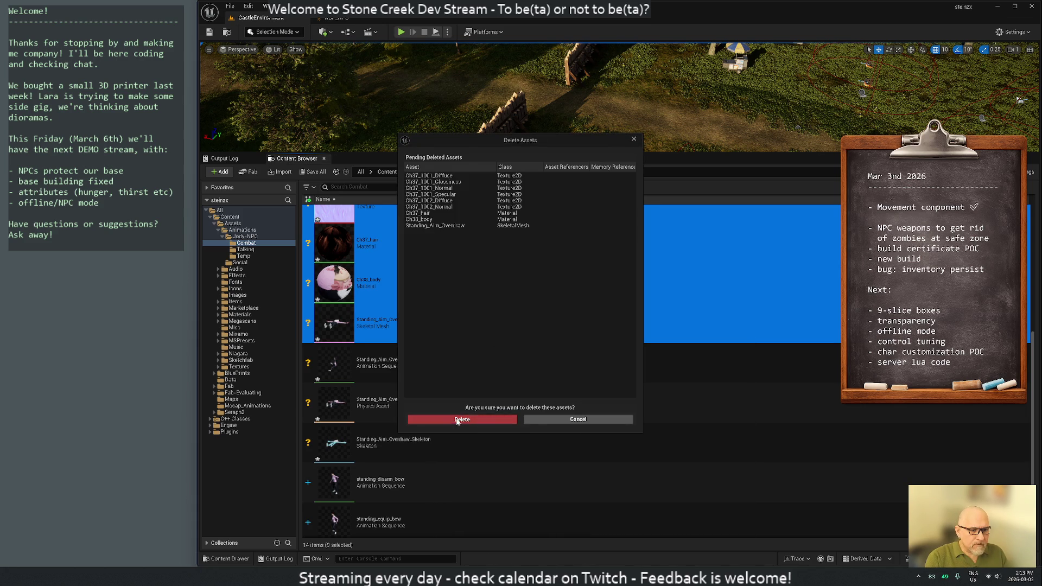
left_click(462, 420)
- Delete the Standing_Aim_Overdraw physics asset and force-delete its skeleton, agreeing to pick a new one
left_click(462, 273)
key("Delete")
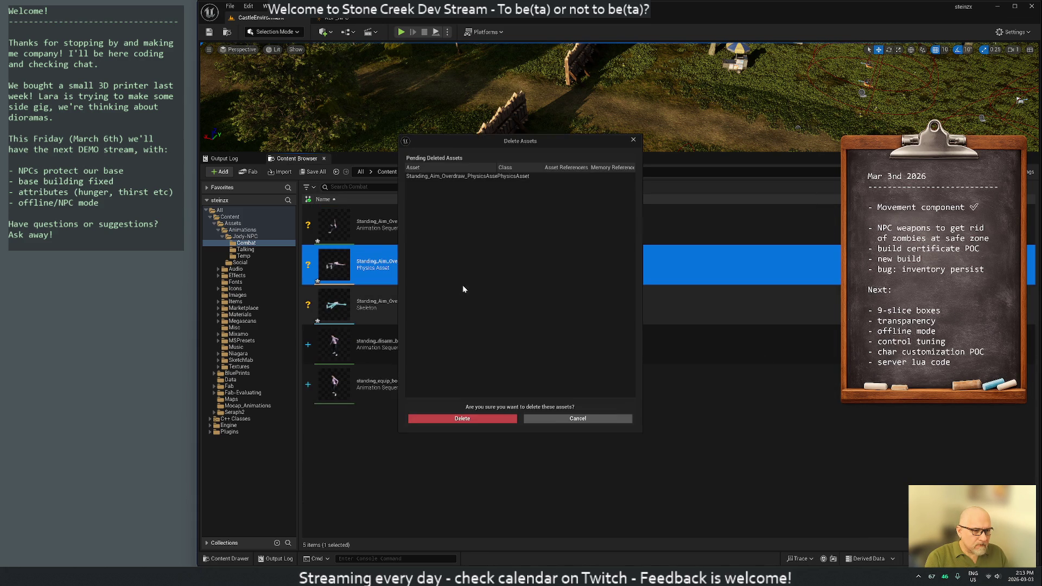
left_click(452, 420)
left_click(529, 267)
key("Delete")
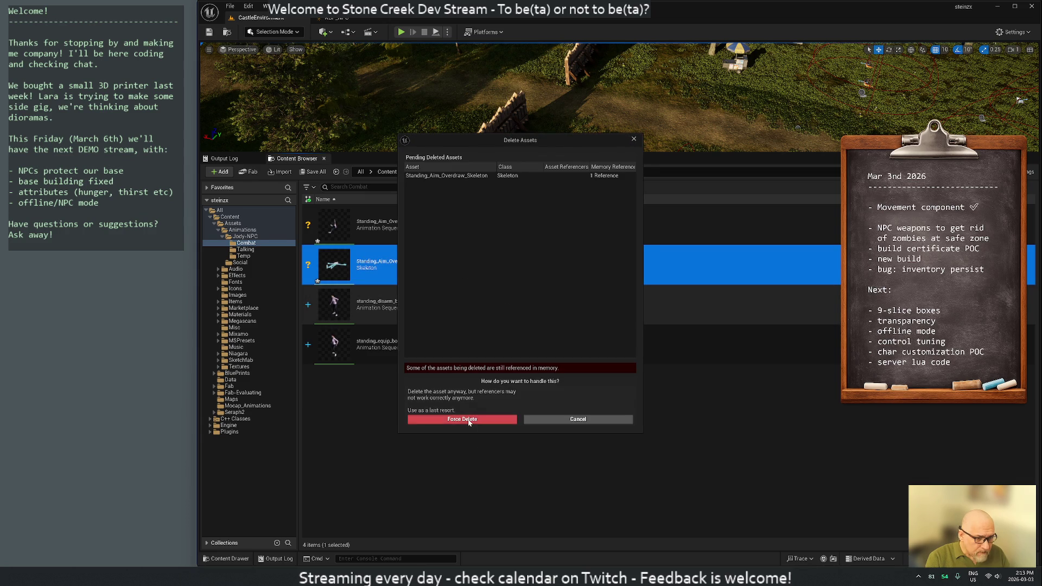
left_click(469, 421)
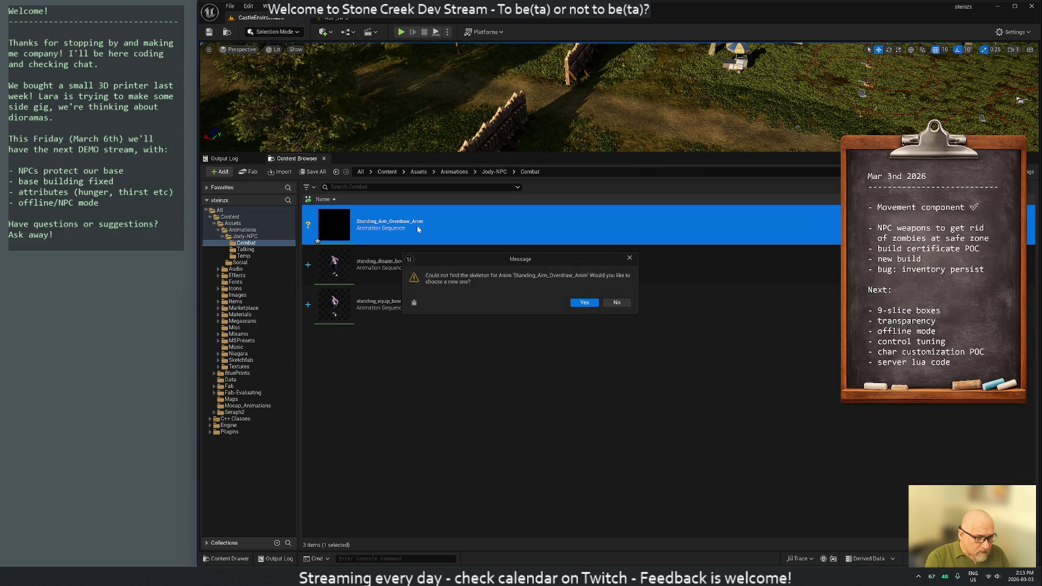
left_click(584, 303)
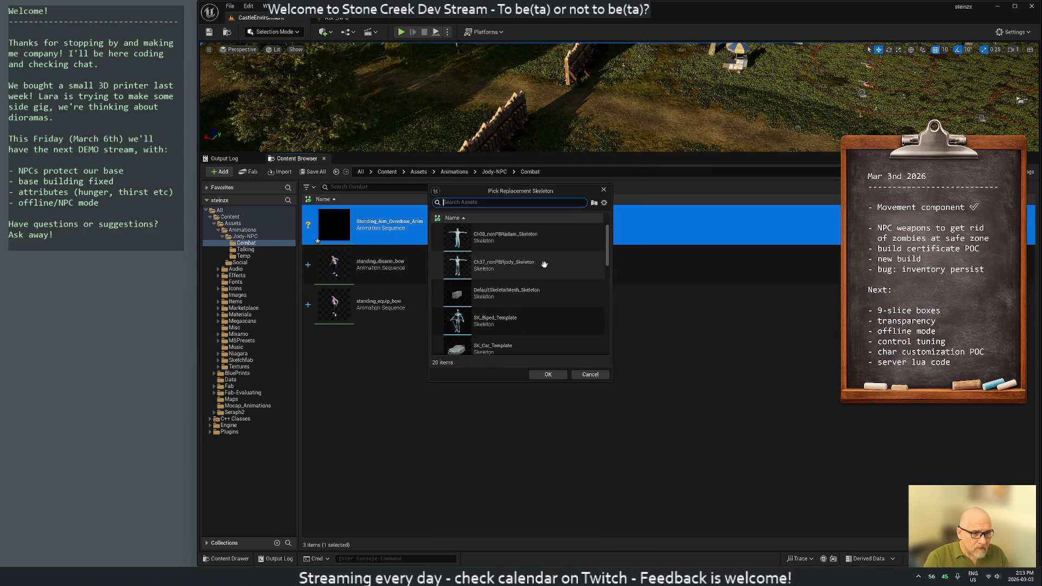
- Assign Ch37_nonPBRbody_Skeleton to Standing_Aim_Overdraw_Anim, preview it, and begin a new import
left_click(523, 262)
left_click(548, 374)
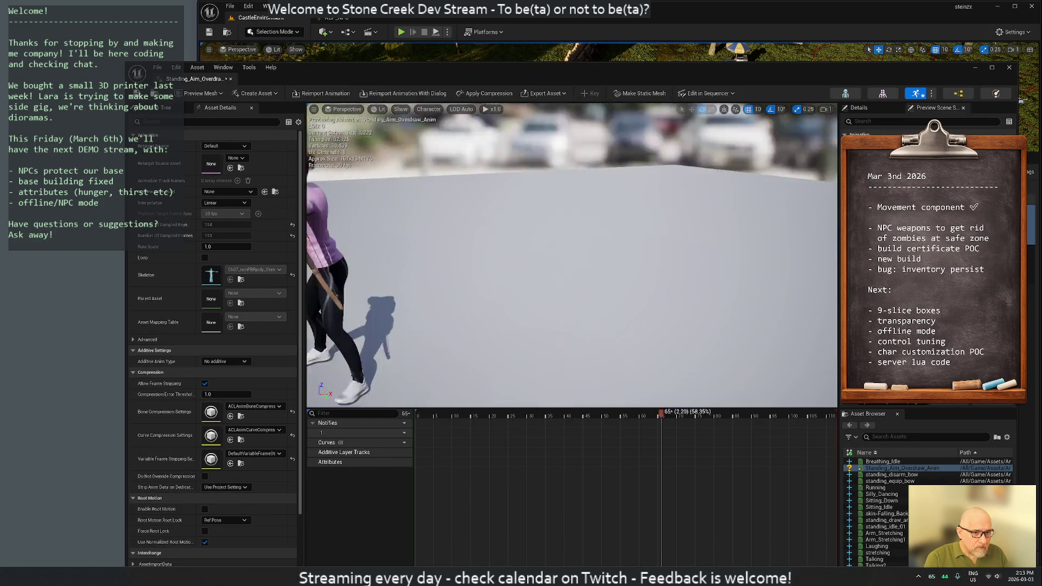
left_click(230, 78)
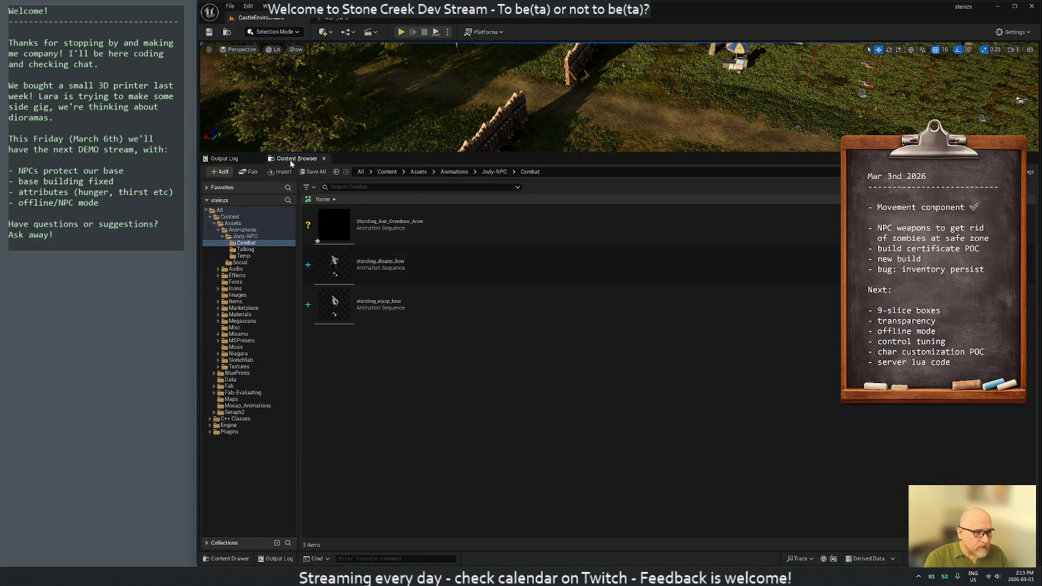
left_click(280, 173)
- Import Standing Draw Arrow.fbx using Ch37_nonPBRbody_Skeleton as its skeleton
left_click(313, 148)
left_click(616, 279)
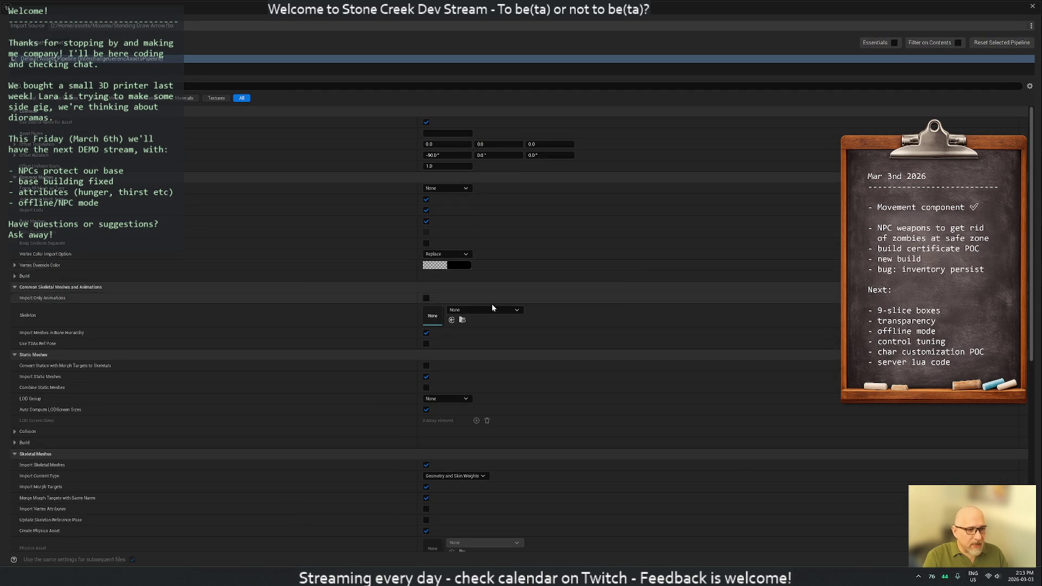
left_click(492, 308)
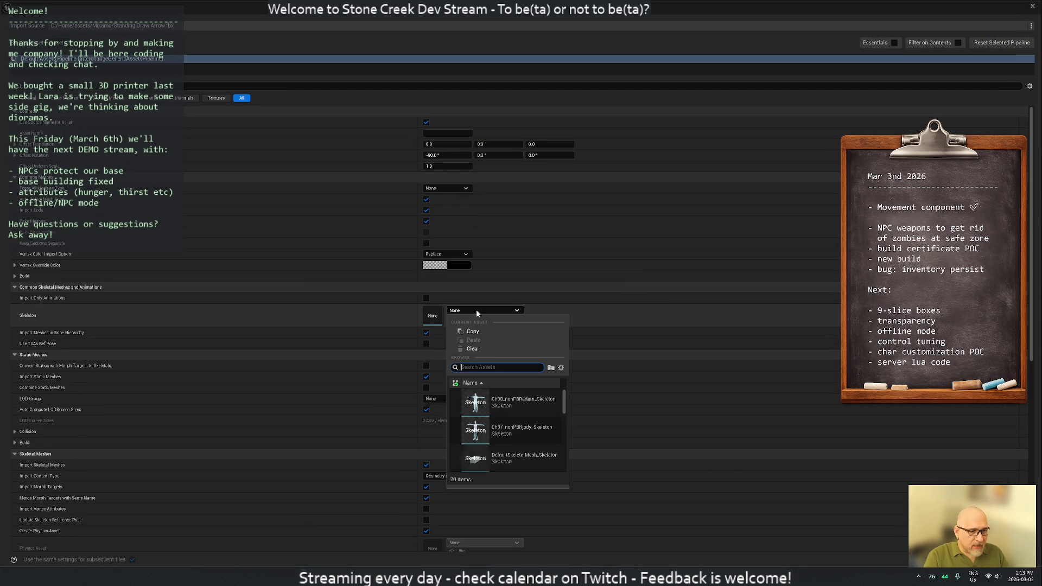
type("jo")
left_click(551, 409)
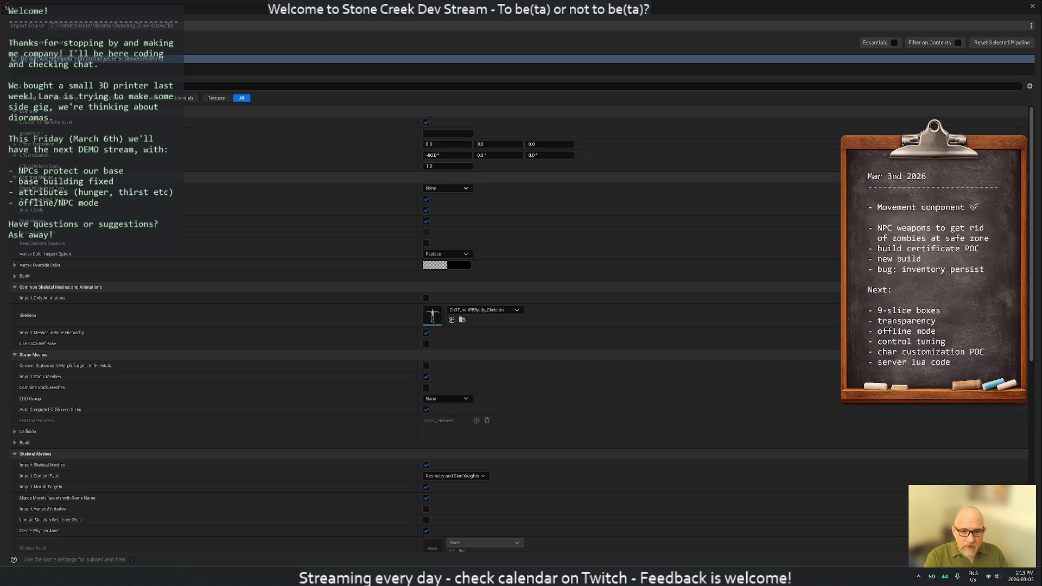
left_click(960, 559)
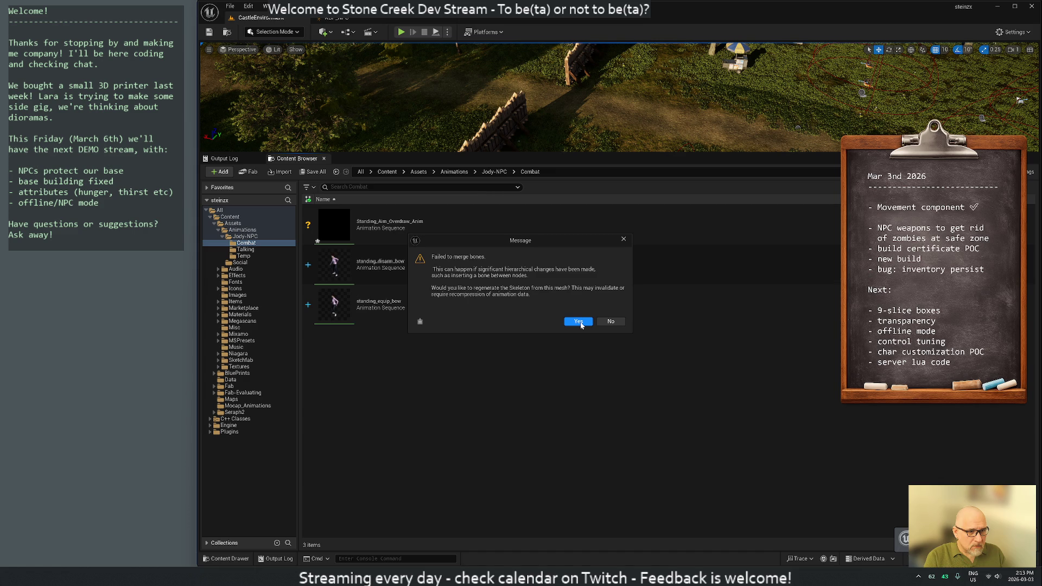
- Accept the skeleton regeneration and mesh-merge warnings, then clear the load error log
left_click(578, 322)
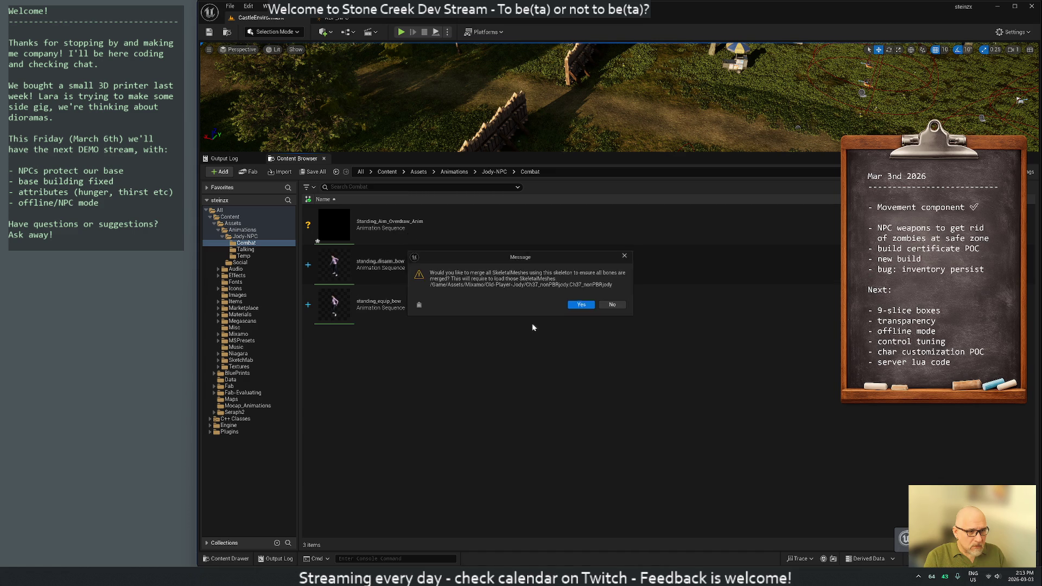
left_click(581, 306)
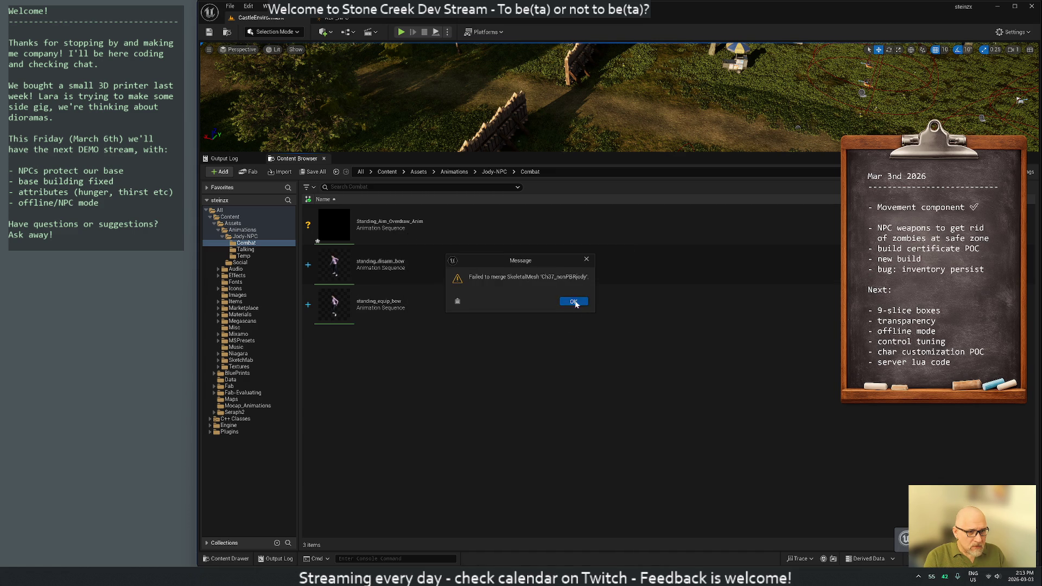
left_click(576, 303)
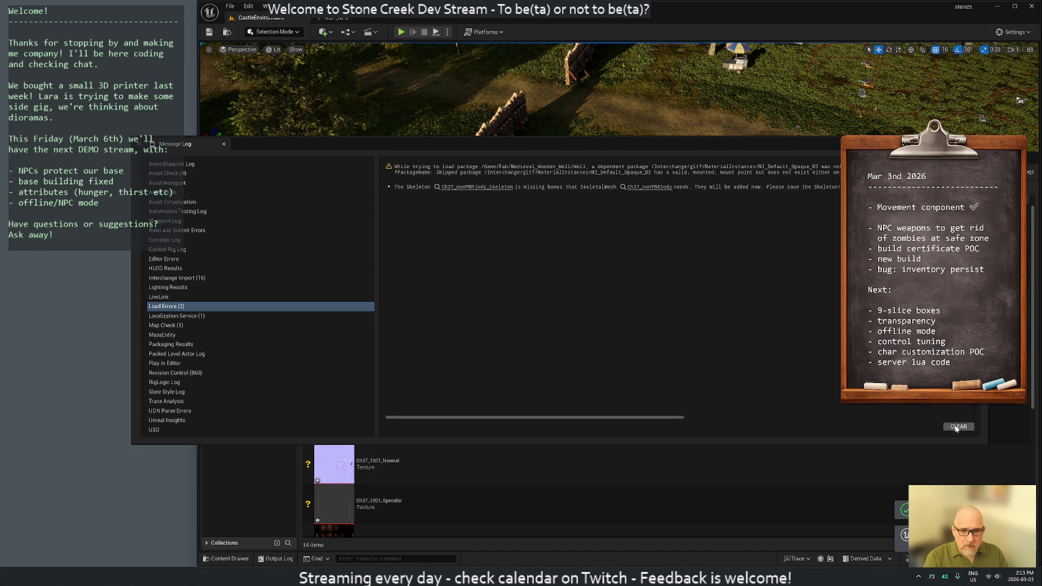
left_click(957, 426)
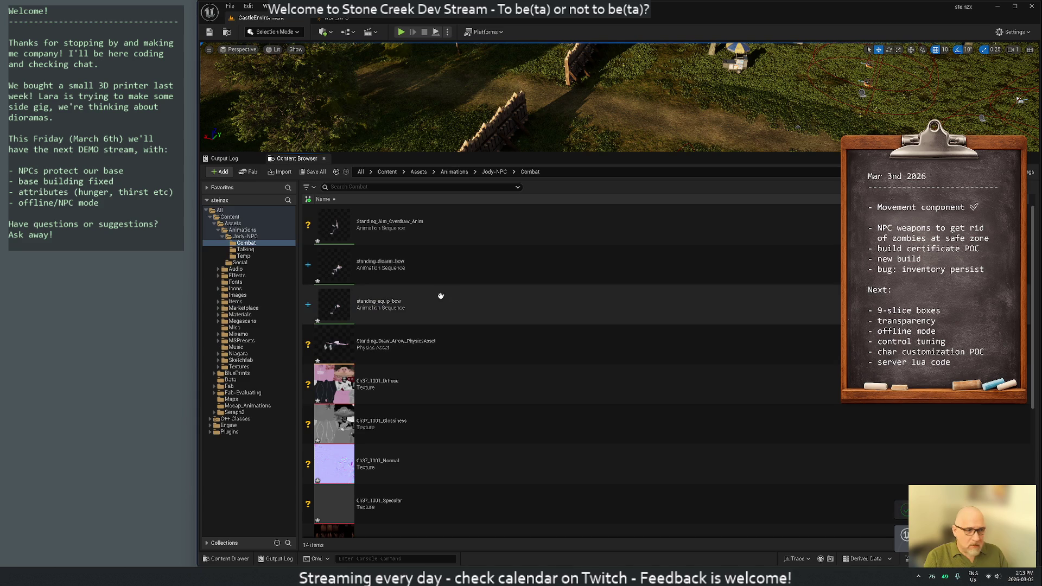
scroll(447, 362, "down", 2)
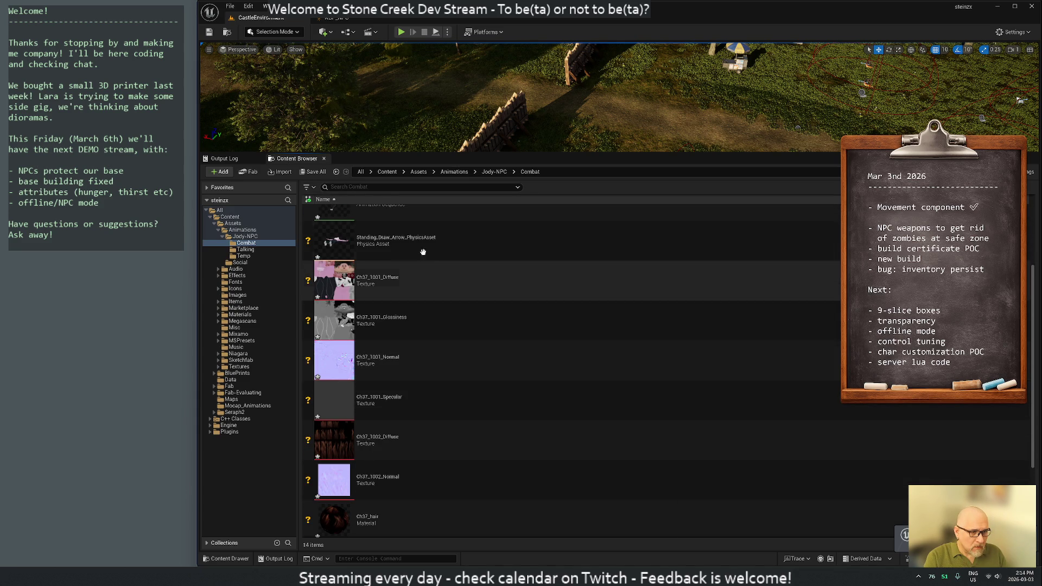
scroll(445, 398, "down", 3)
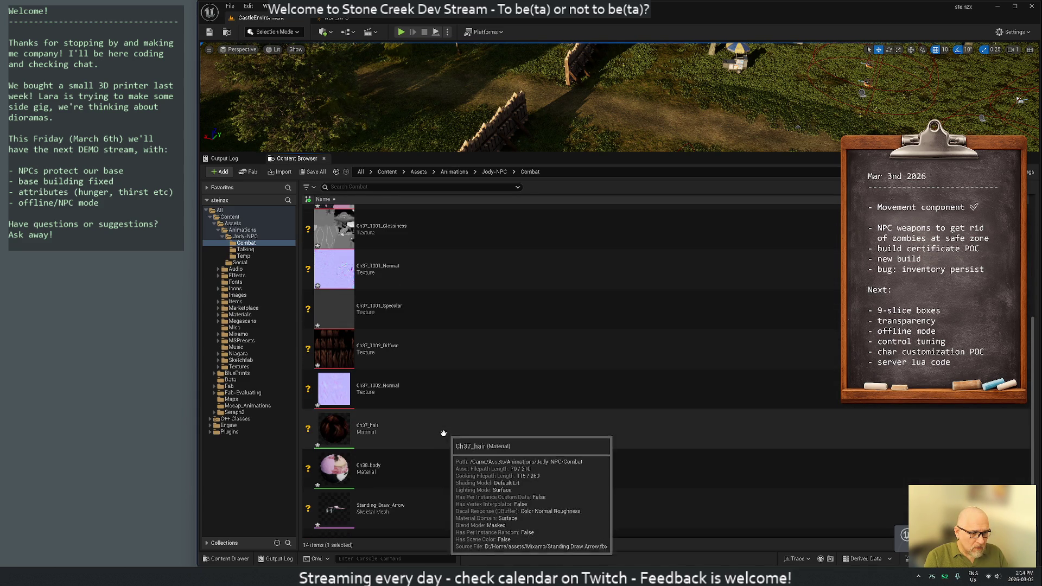
scroll(423, 486, "down", 1)
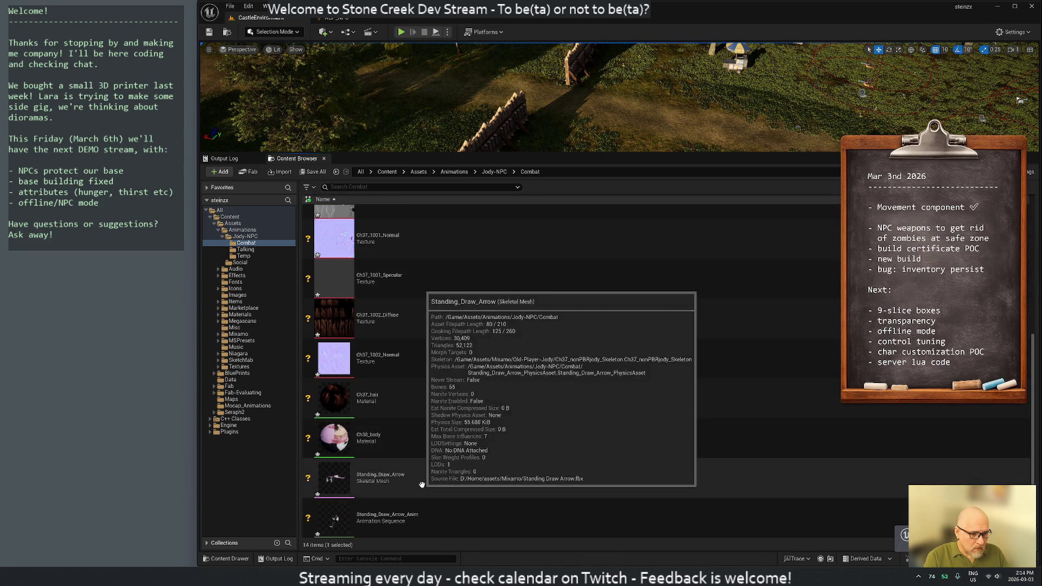
- Delete the ten imported assets through Standing_Draw_Arrow, leaving four animation sequences
left_click(423, 486, "shift")
key("Delete")
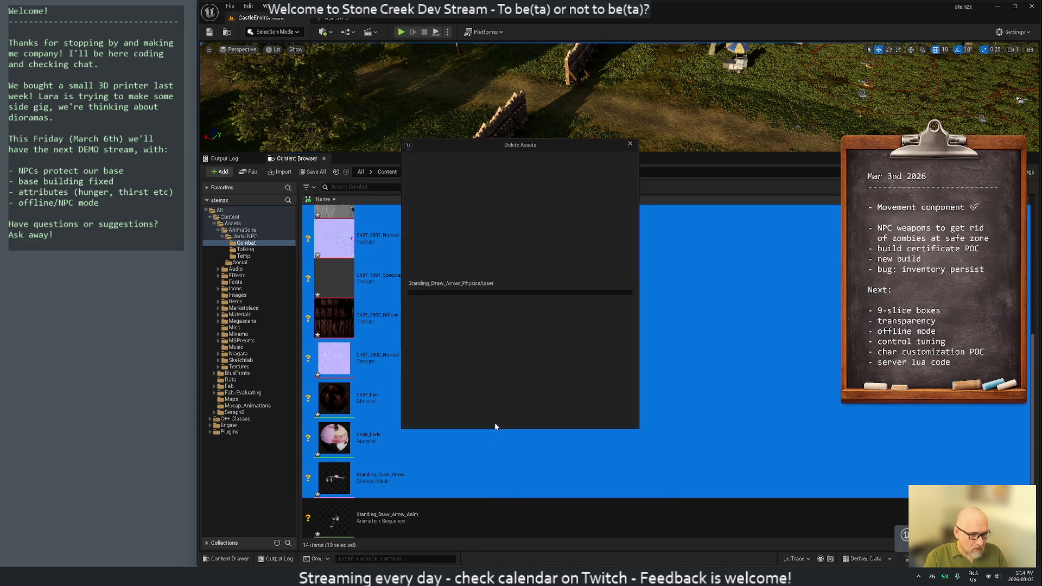
left_click(464, 420)
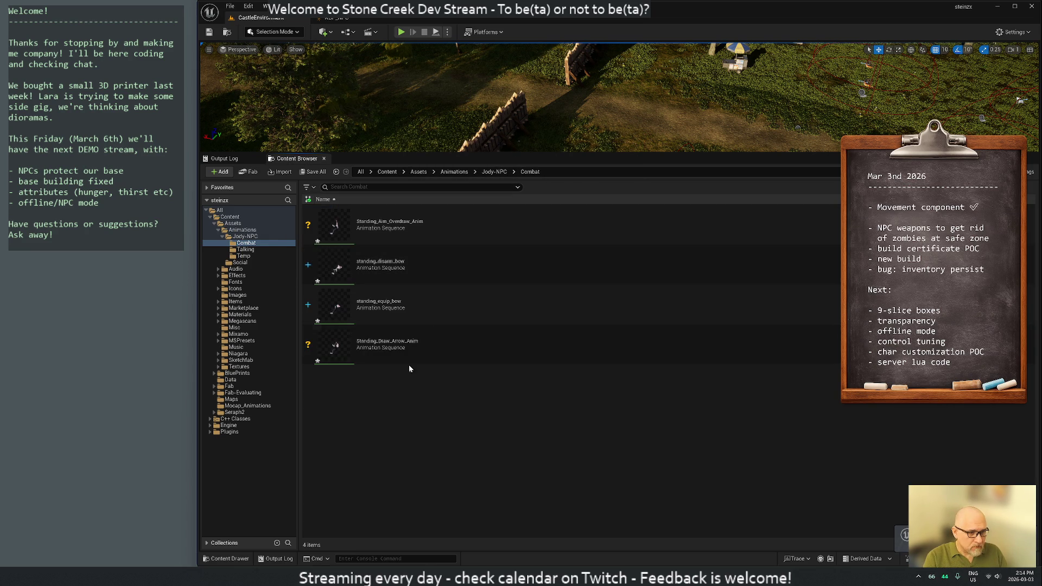
left_click(404, 353)
- Preview Standing_Draw_Arrow_Anim, then force-delete it from the Combat folder
double_click(404, 353)
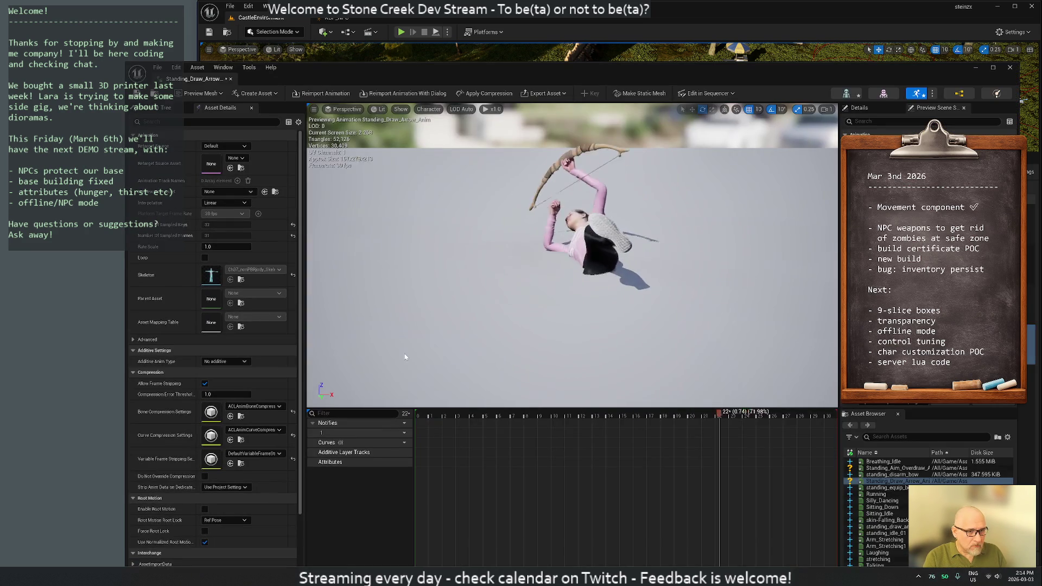
left_click(230, 78)
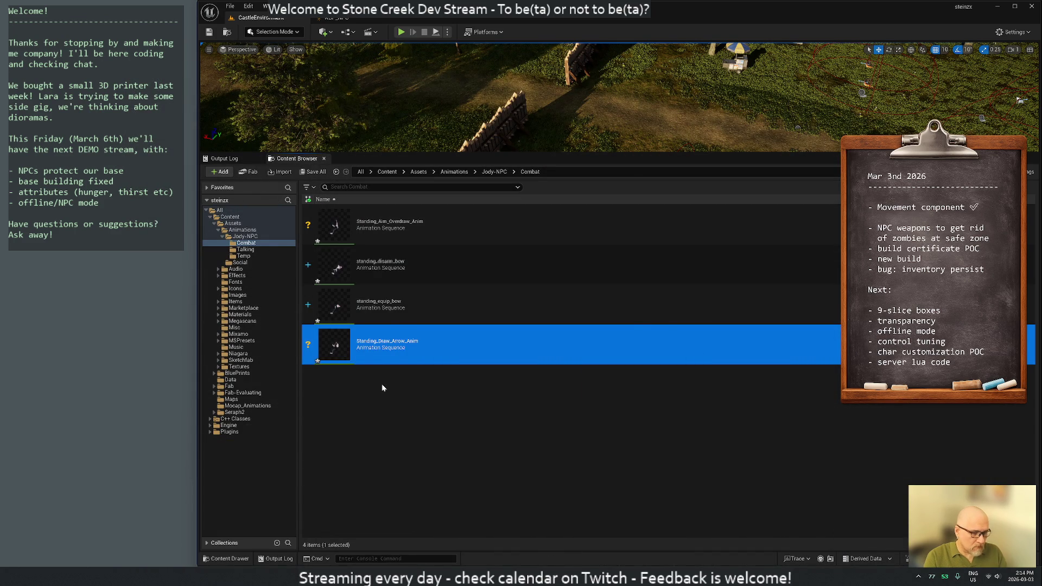
key("Delete")
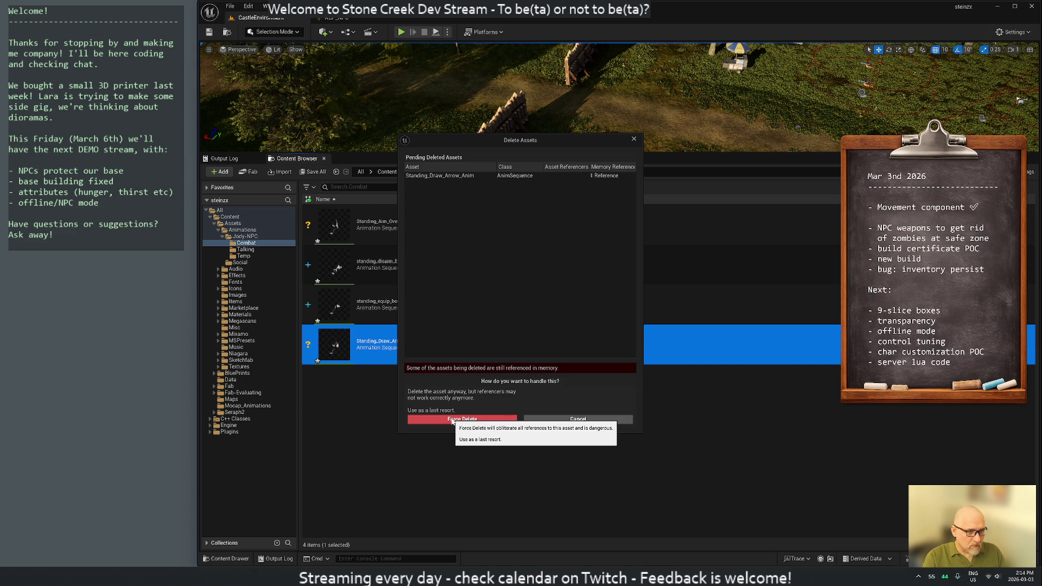
left_click(453, 420)
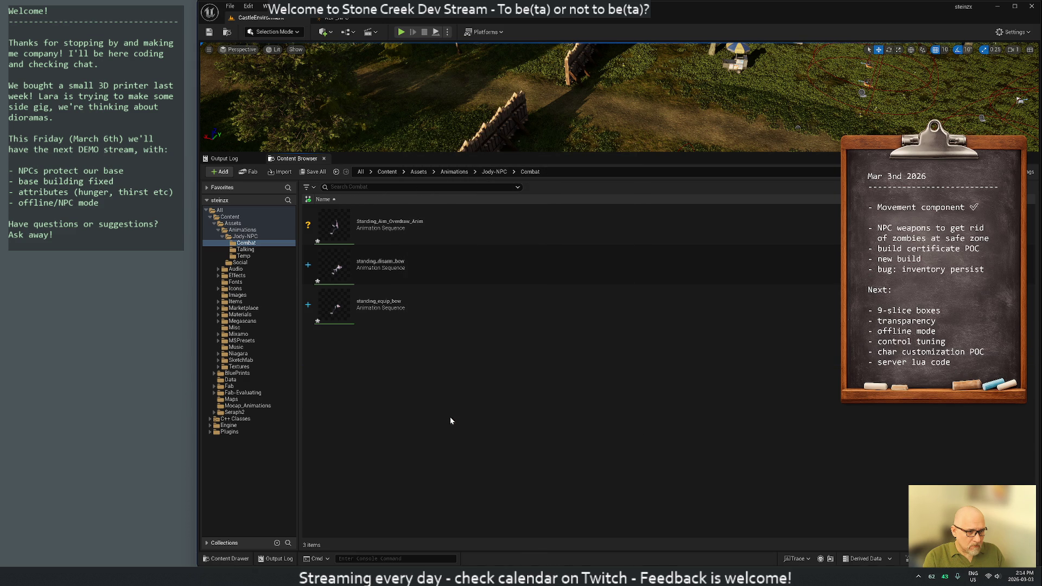
- Preview the Standing_Aim_Overdraw_Anim animation
left_click(368, 228)
double_click(368, 228)
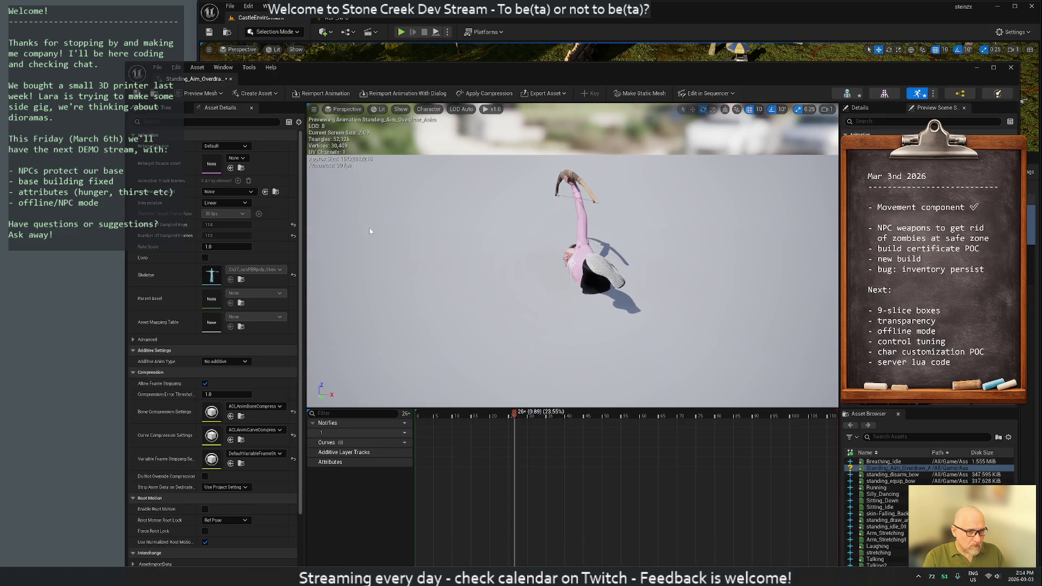
- Preview the standing_disarm_bow animation and close it
left_click(232, 78)
left_click(393, 274)
double_click(393, 275)
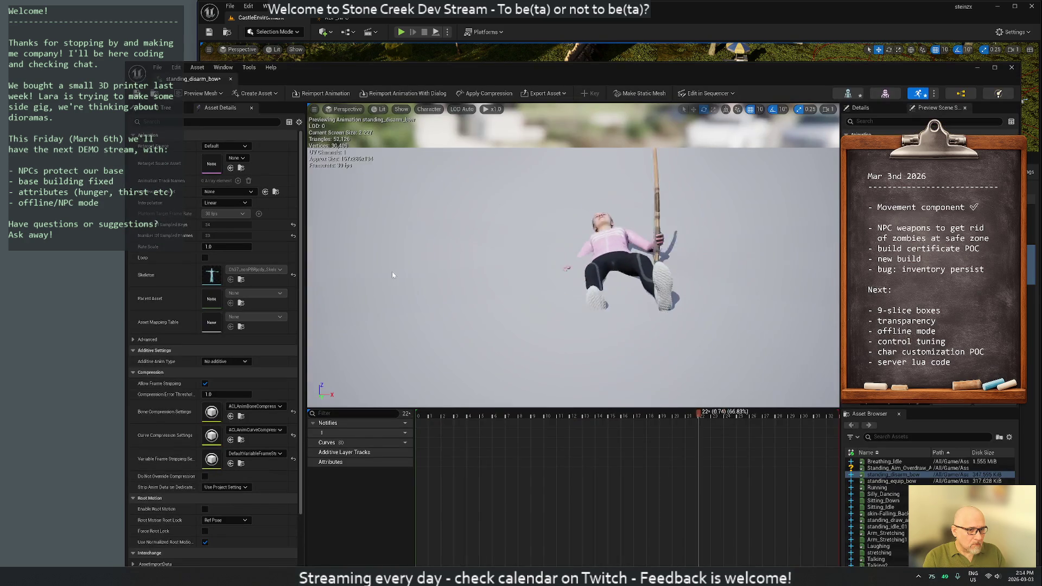
left_click(232, 79)
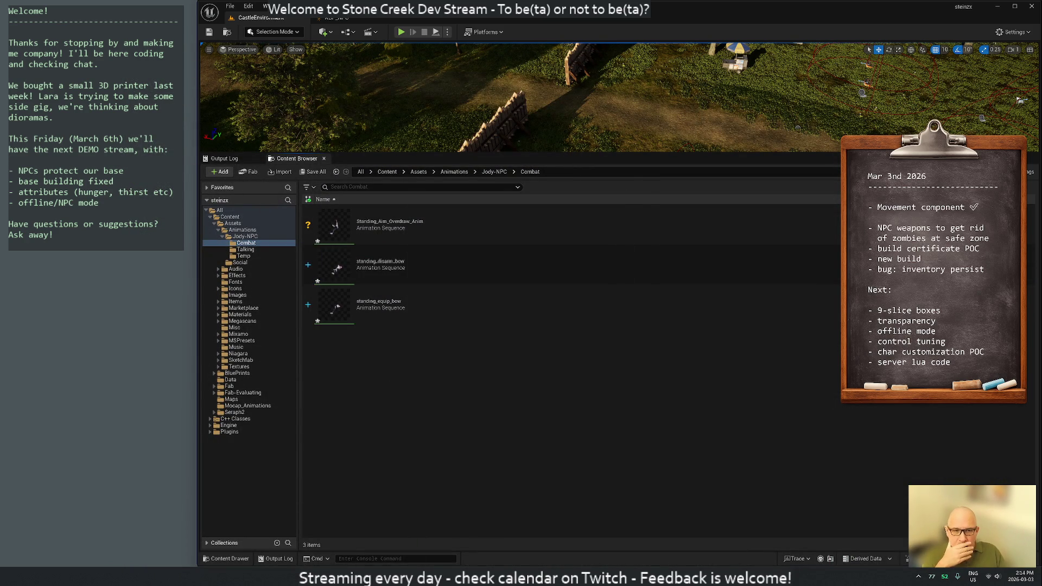
- Check unsaved assets with Ctrl+Shift+S, cancel, and quit the Unreal editor
key("ctrl+shift+s")
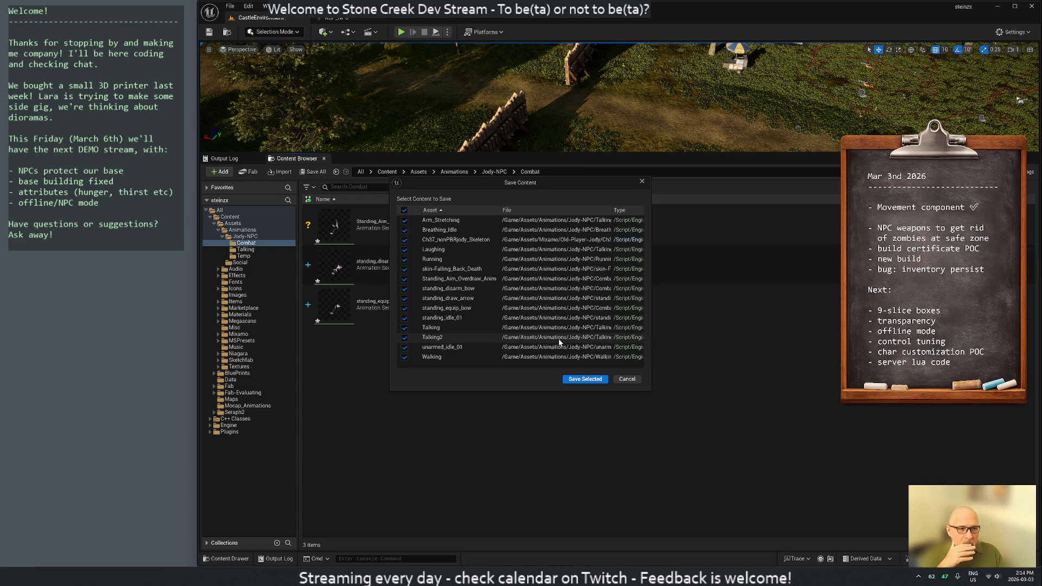
left_click(628, 378)
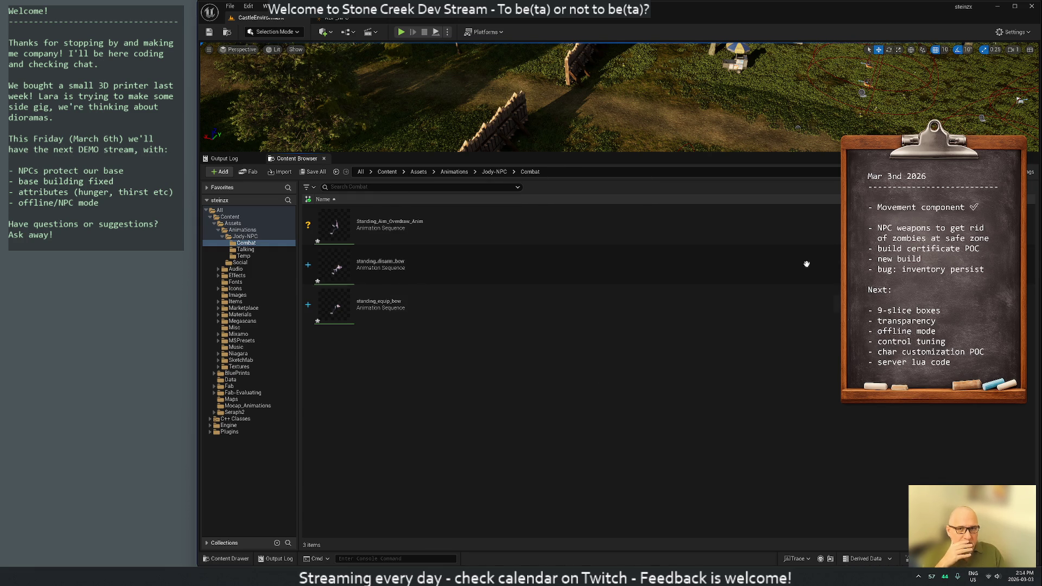
left_click(1030, 11)
left_click(591, 380)
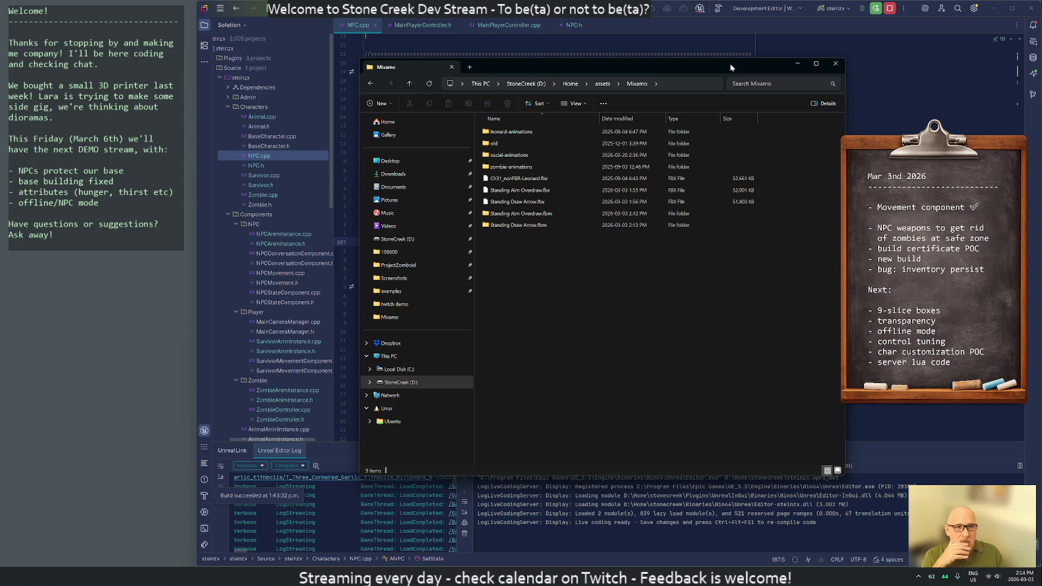
- Move the Mixamo Explorer window aside, switch to the code editor and relaunch the project with F5
left_click_drag(737, 67, 534, 127)
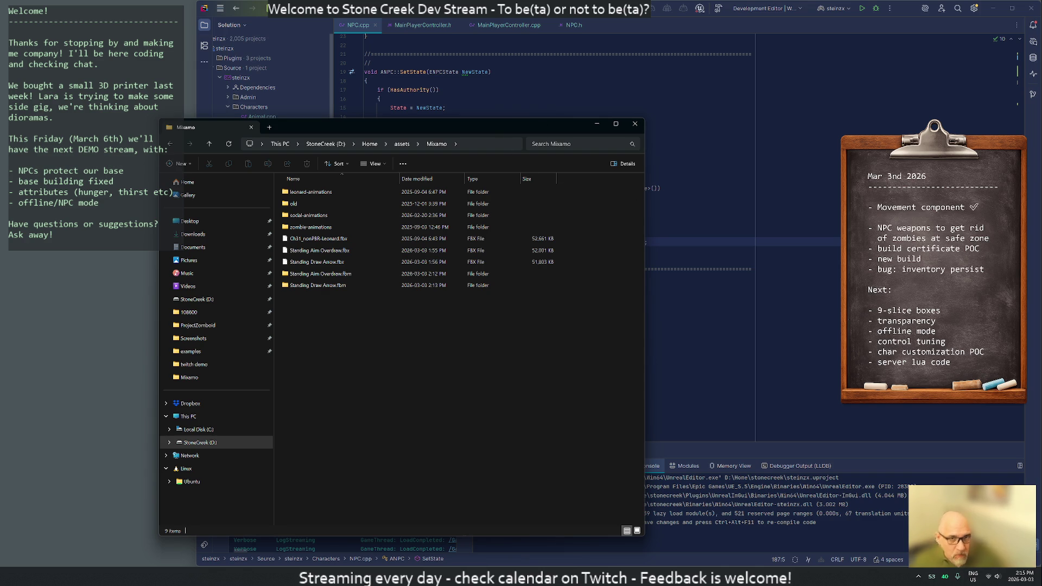
key("alt+Tab")
key("F5")
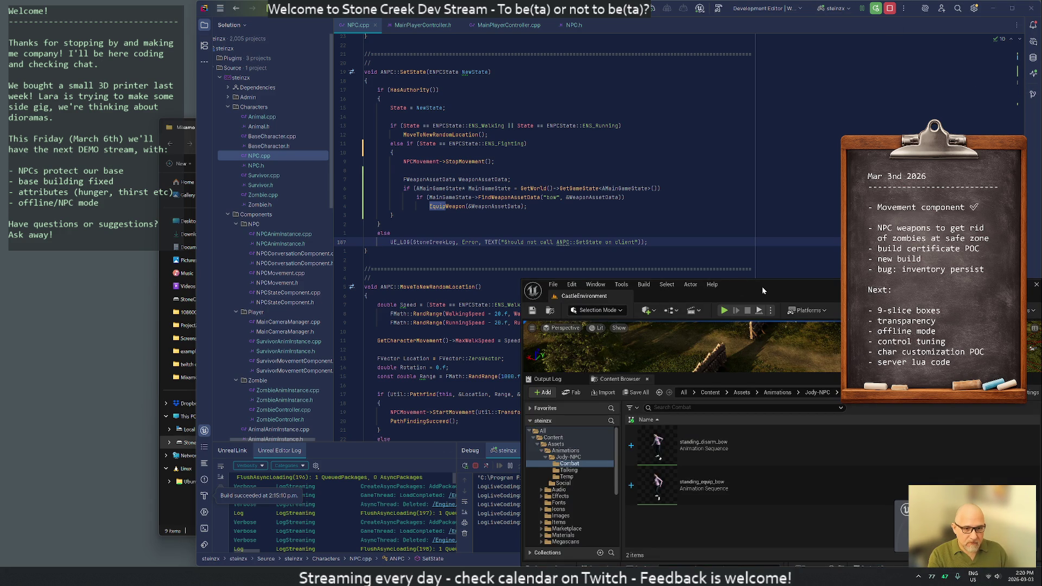
- Maximize the editor, check Temp then Combat's bow animations, and start Play in Editor
double_click(762, 286)
left_click(47, 250)
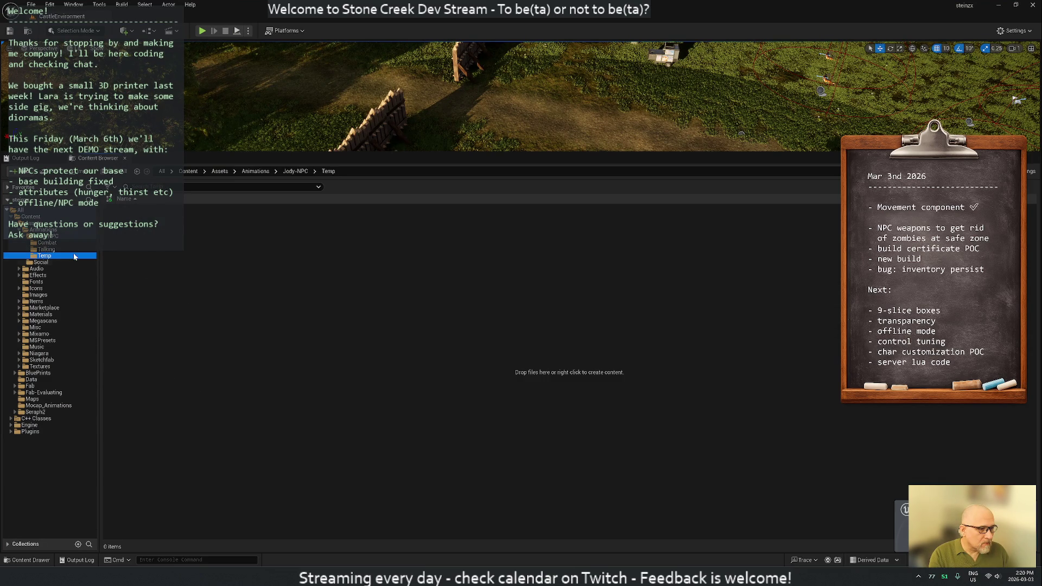
left_click(51, 243)
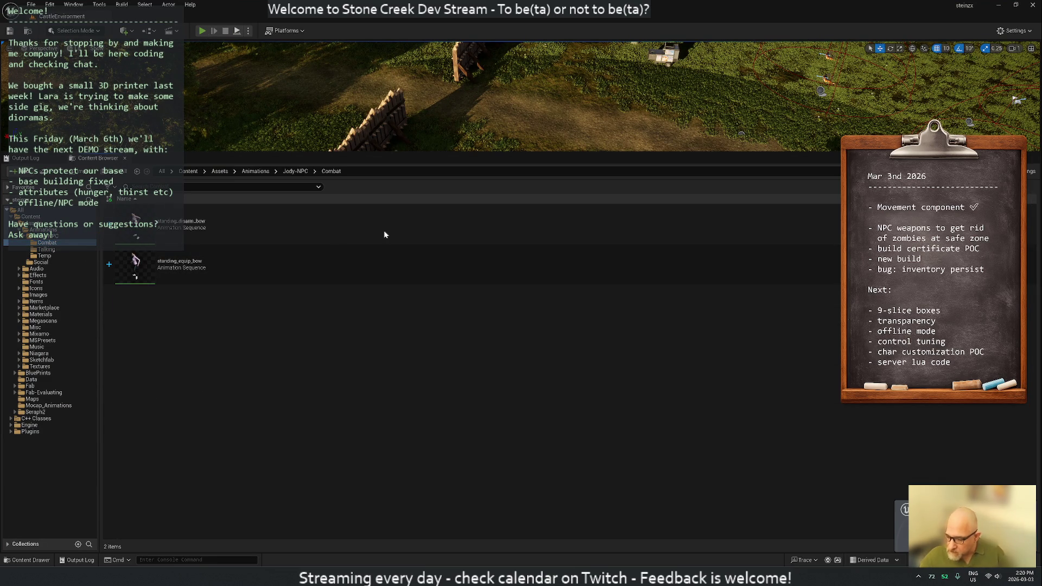
key("alt+p")
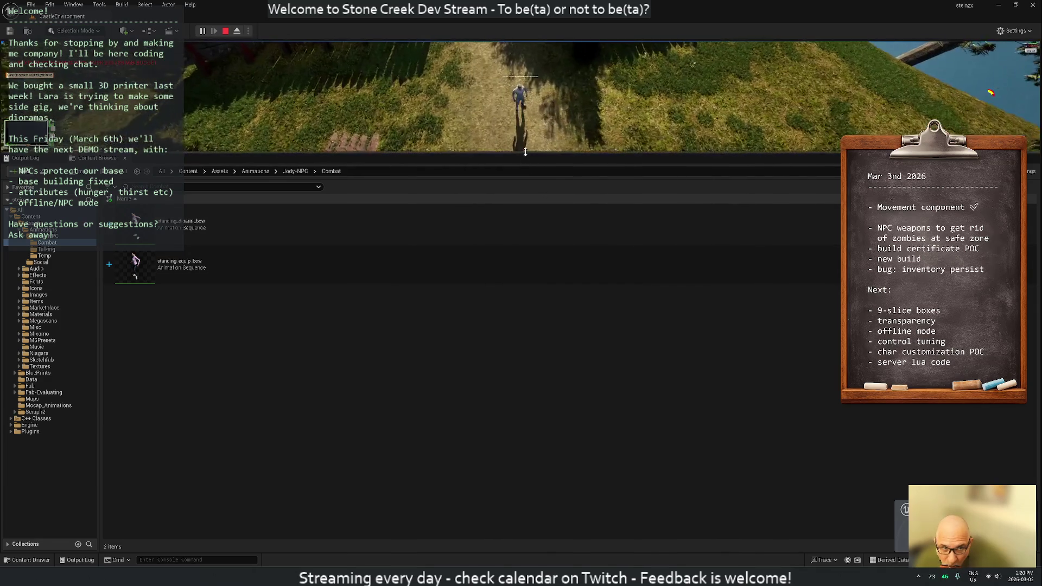
- Orbit the play camera, walk the character from behind the fence, then stop the play session
left_click_drag(531, 157, 549, 388)
scroll(439, 302, "down", 5)
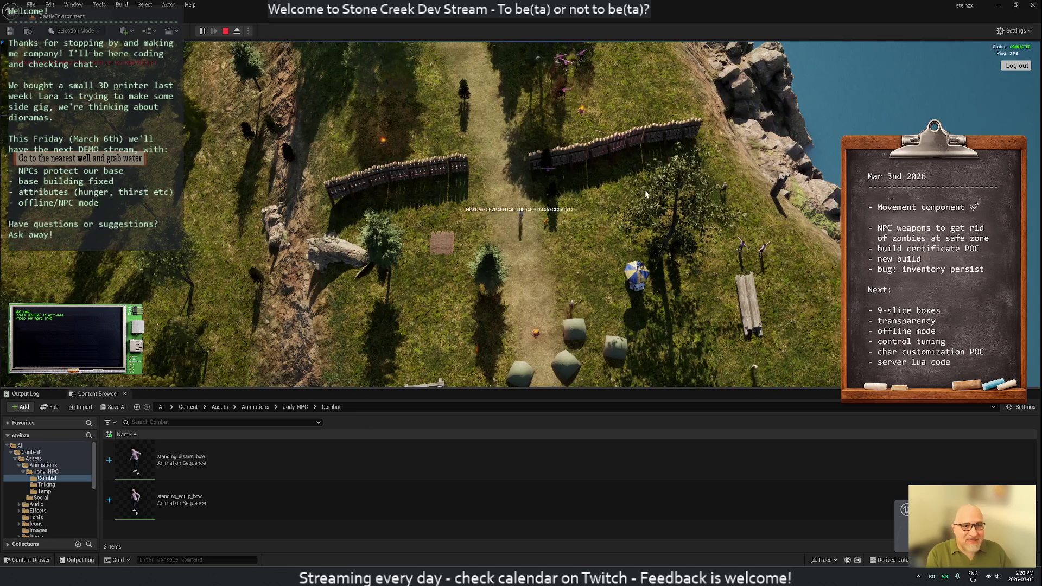
left_click_drag(486, 211, 642, 198)
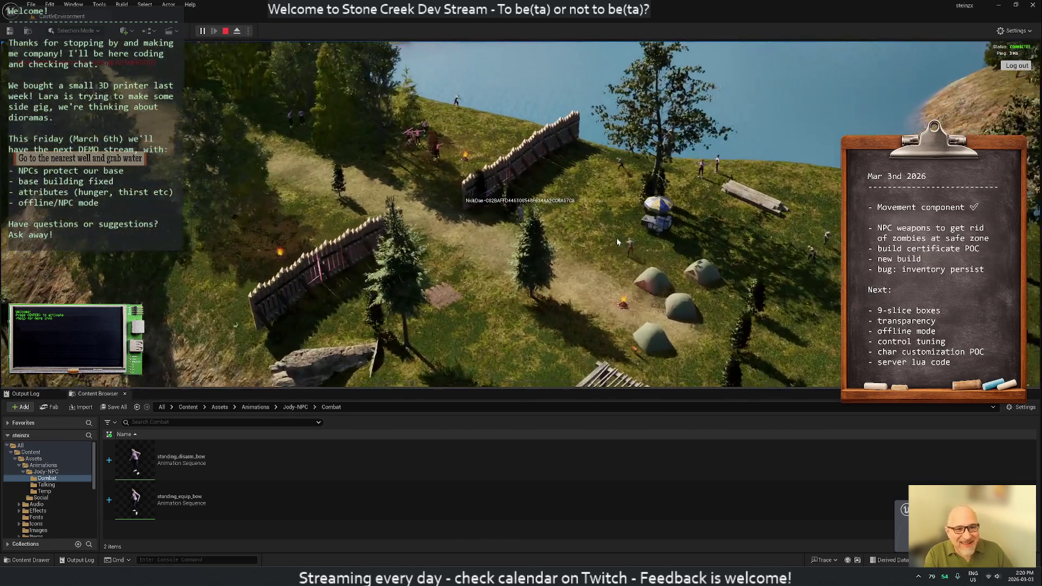
scroll(642, 197, "up", 3)
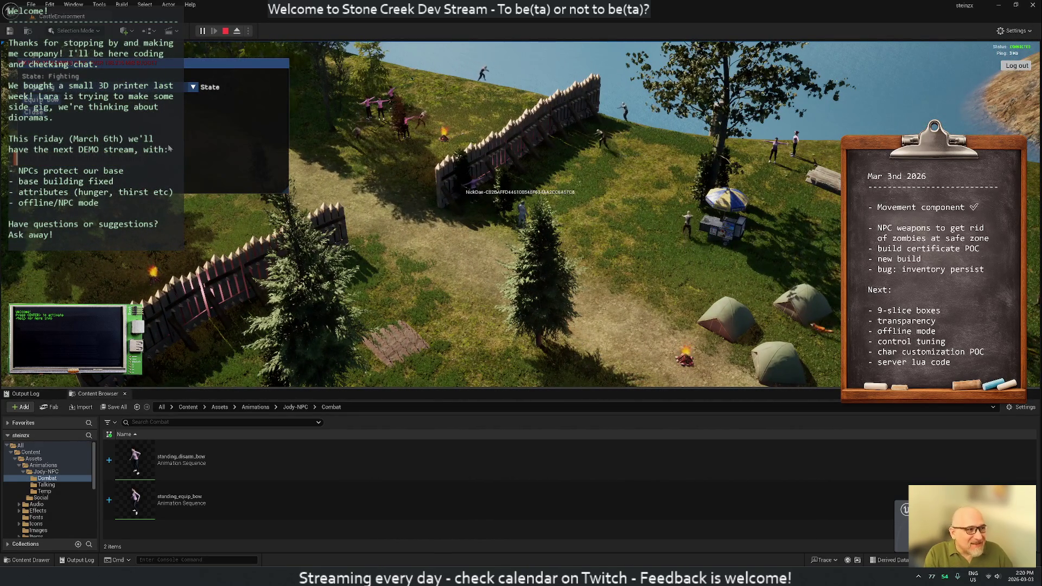
mouse_move(525, 155)
left_mouse_down()
mouse_move(600, 173)
mouse_move(443, 111)
left_mouse_up()
key("s")
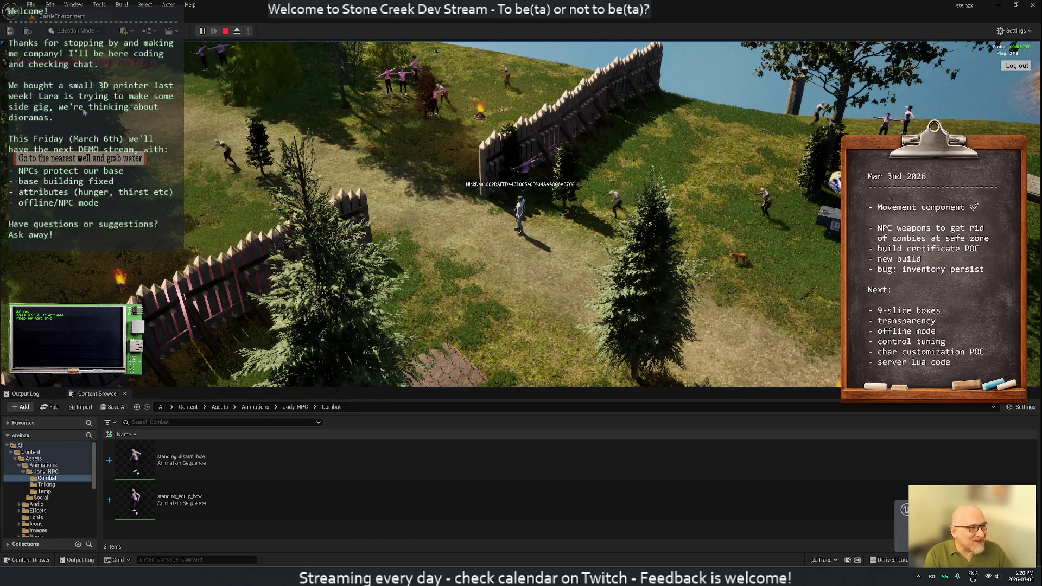
left_click(225, 31)
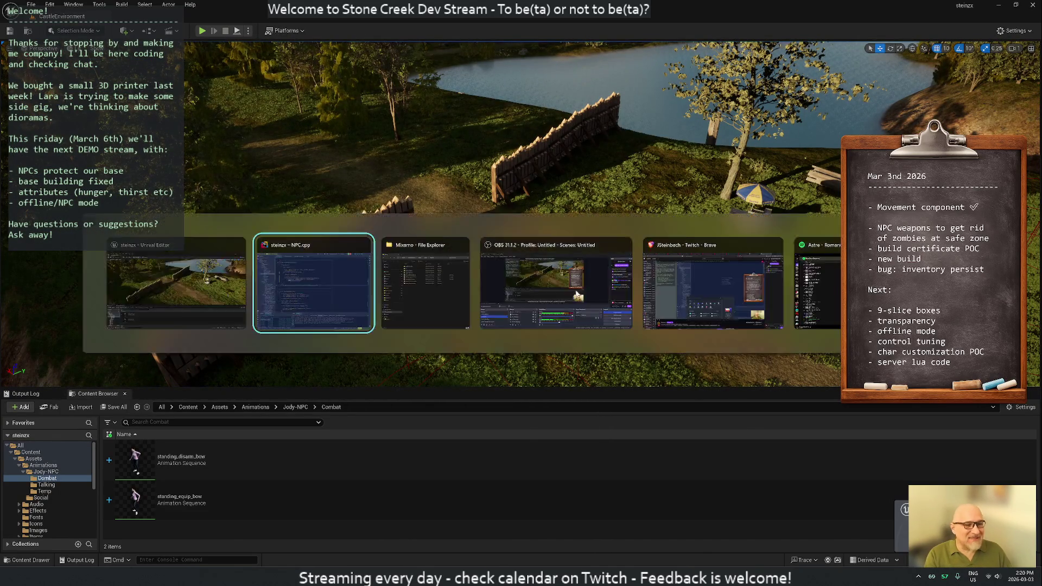
- Enlarge the Content Browser panel upward and glance at ABP_NPC's Fighting state graph before returning
key("alt+Tab")
key("alt+Tab")
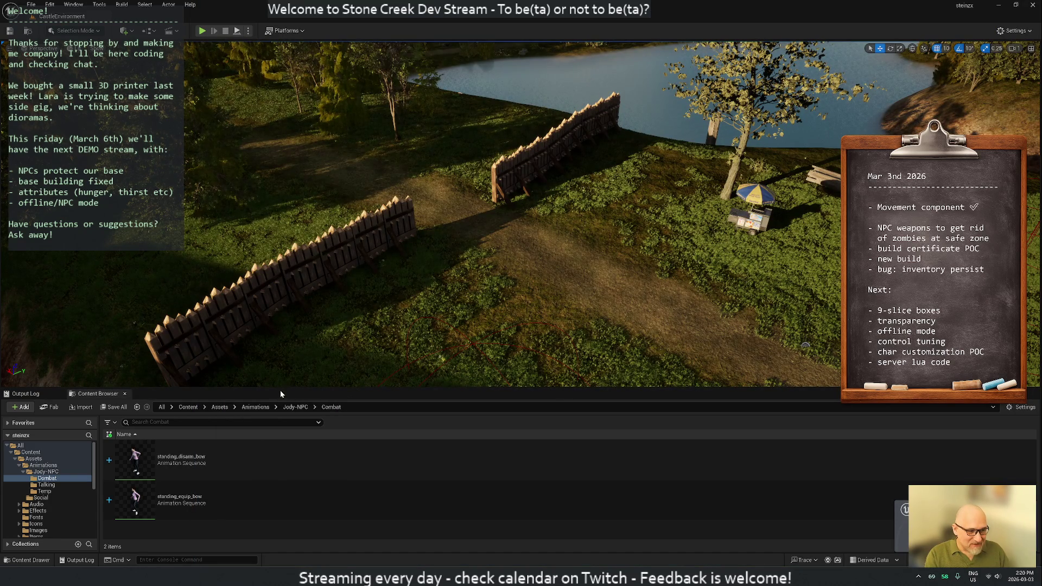
left_click_drag(280, 394, 281, 211)
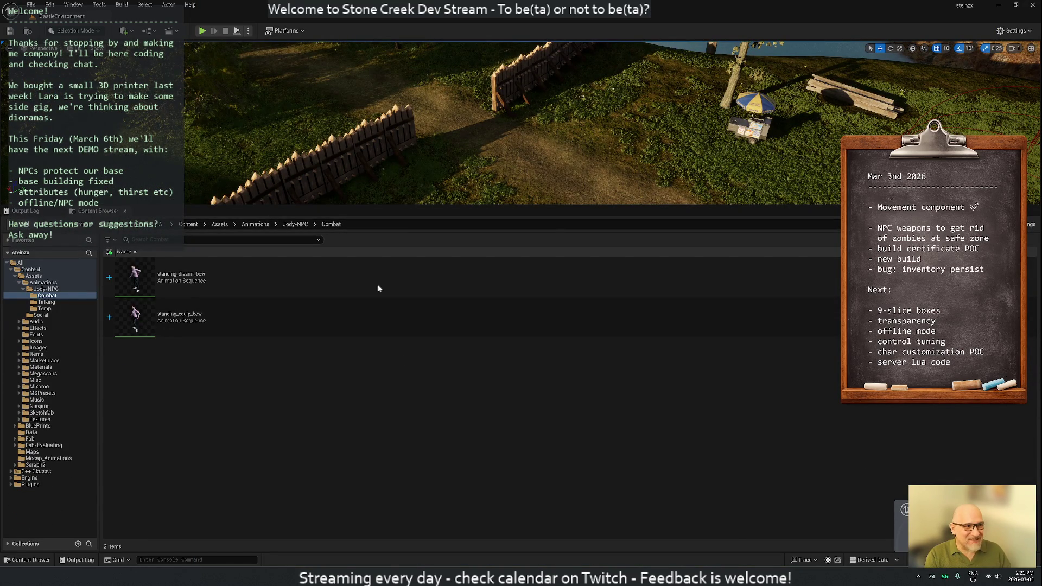
key("ctrl+Tab")
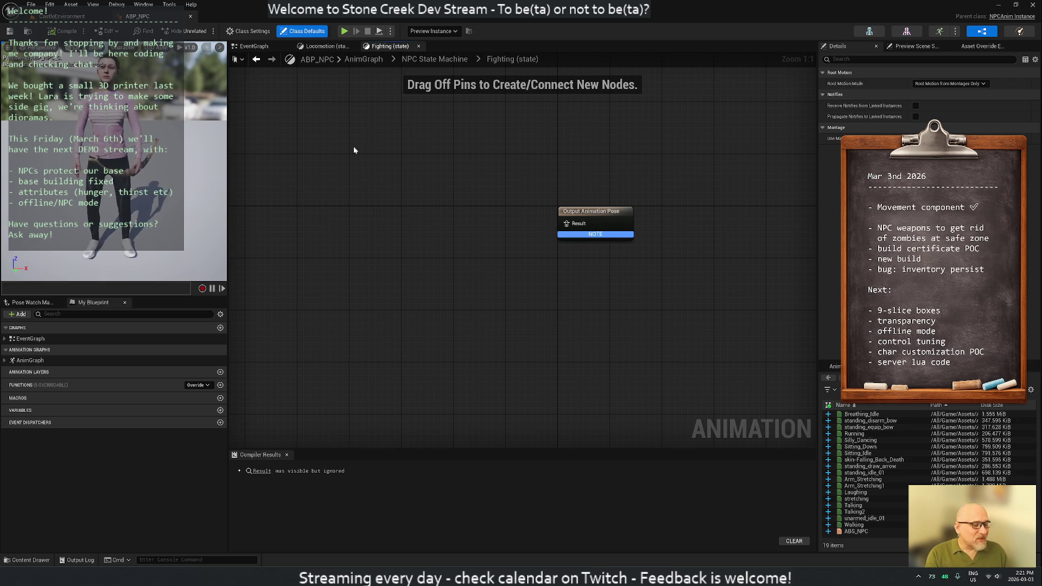
key("ctrl+Tab")
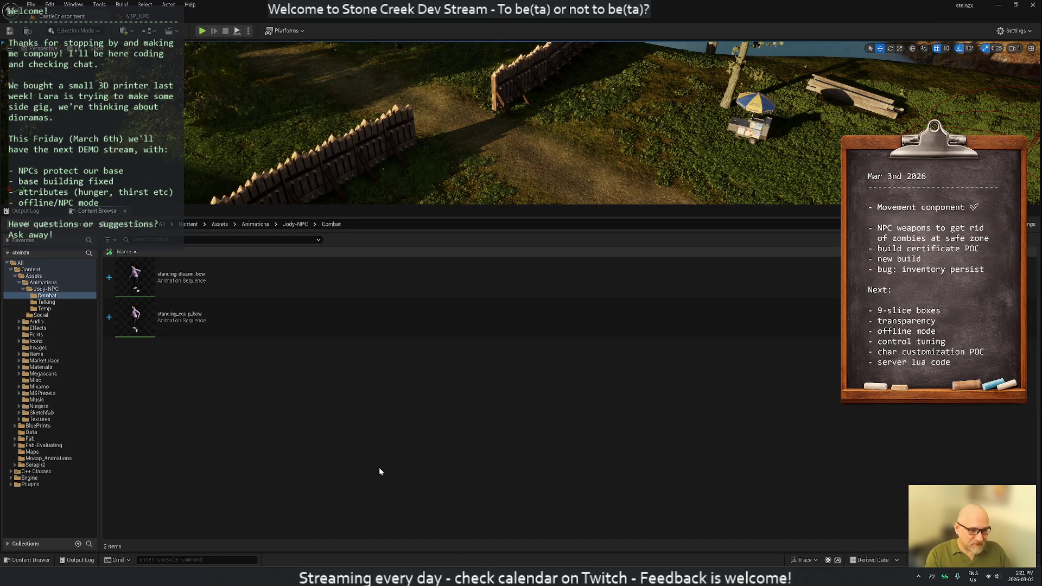
- Import Standing Draw Arrow.fbx into the Temp folder with the default FBX options
left_click(65, 308)
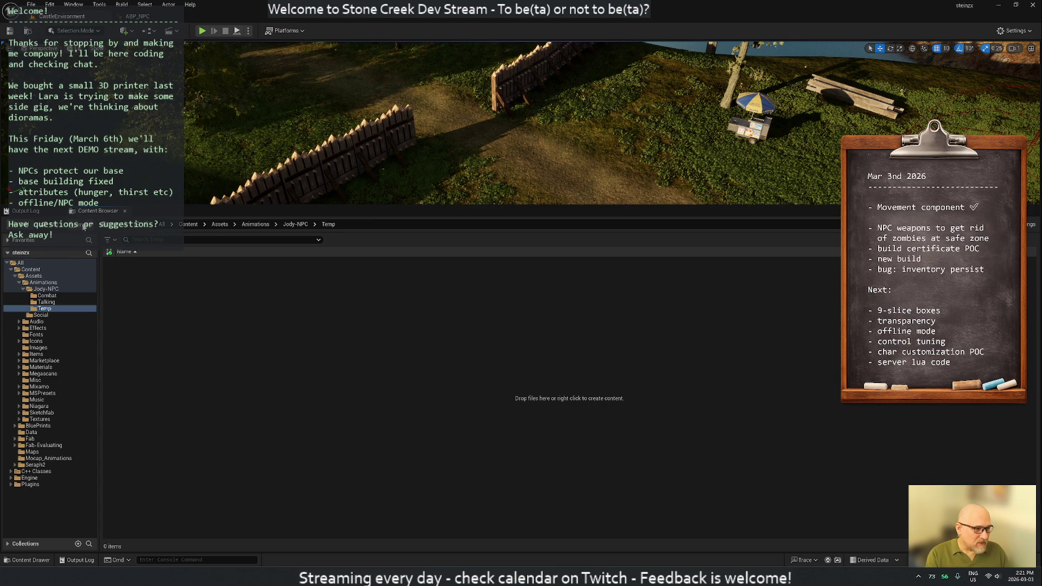
left_click(79, 233)
left_click(94, 159)
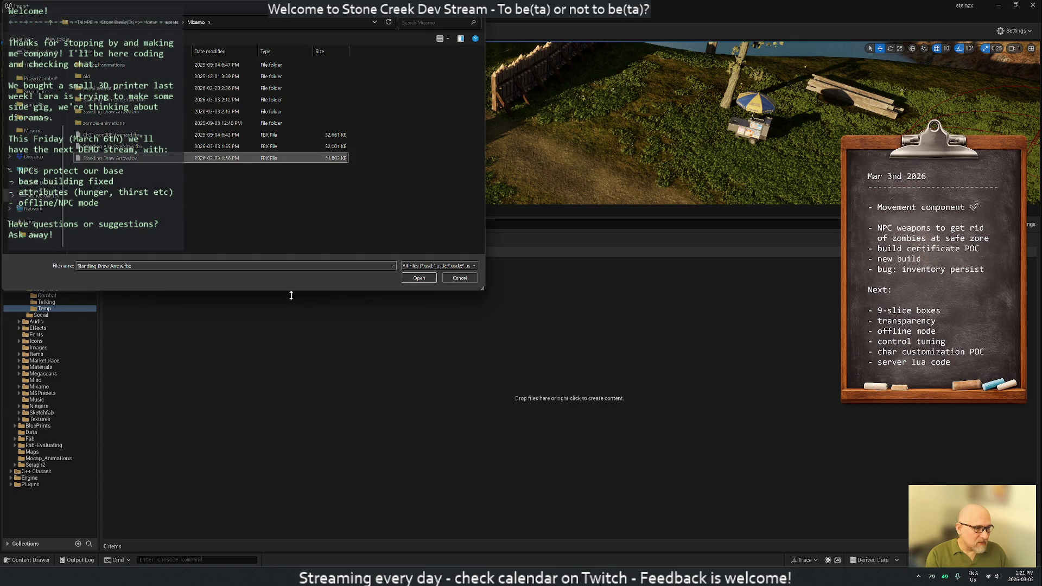
left_click(420, 279)
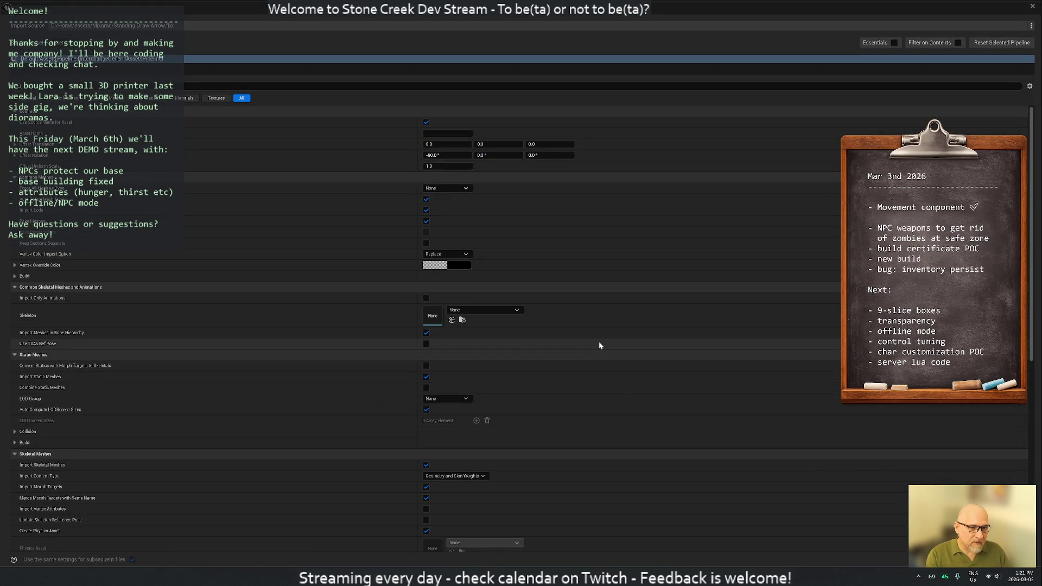
left_click(879, 559)
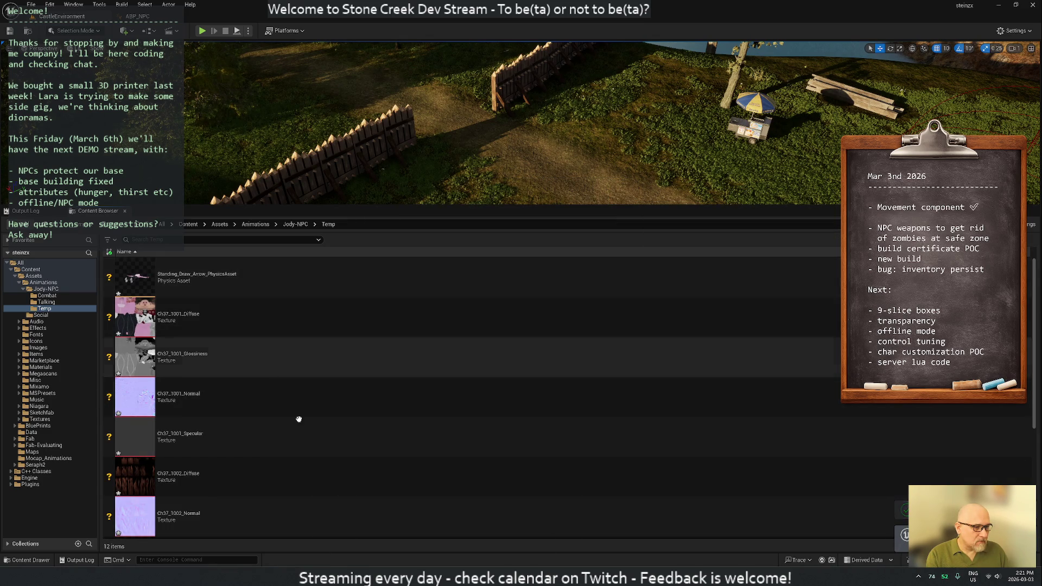
scroll(275, 385, "down", 5)
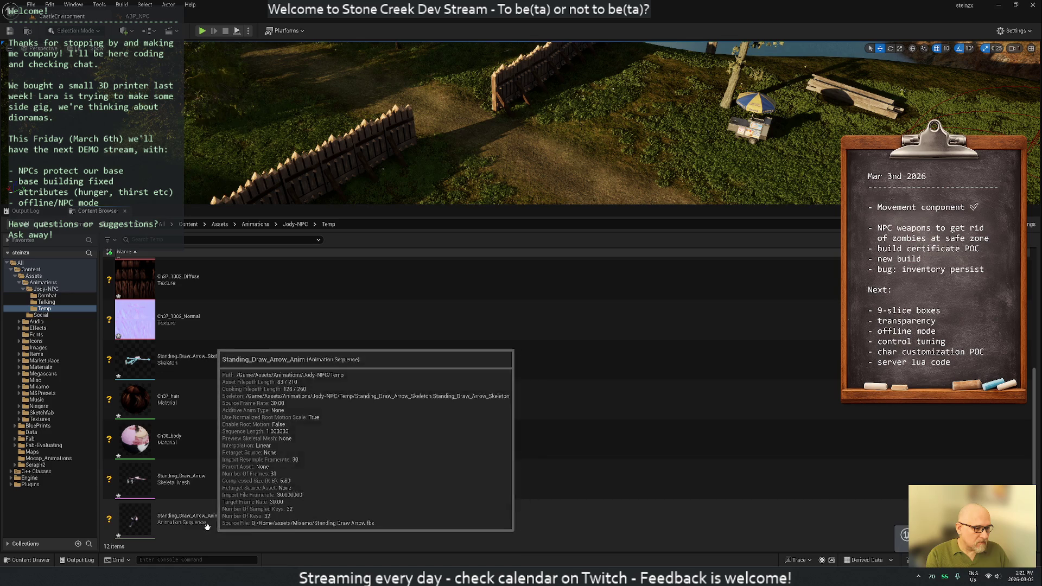
- Preview Standing_Draw_Arrow_Anim, close it, and select all twelve imported Temp assets
double_click(207, 525)
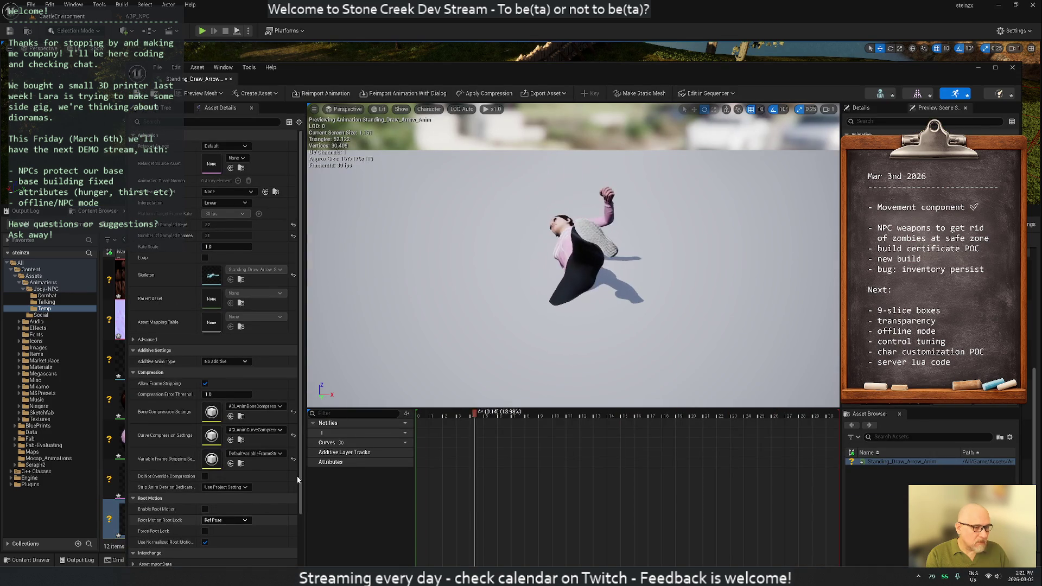
key("alt+F4")
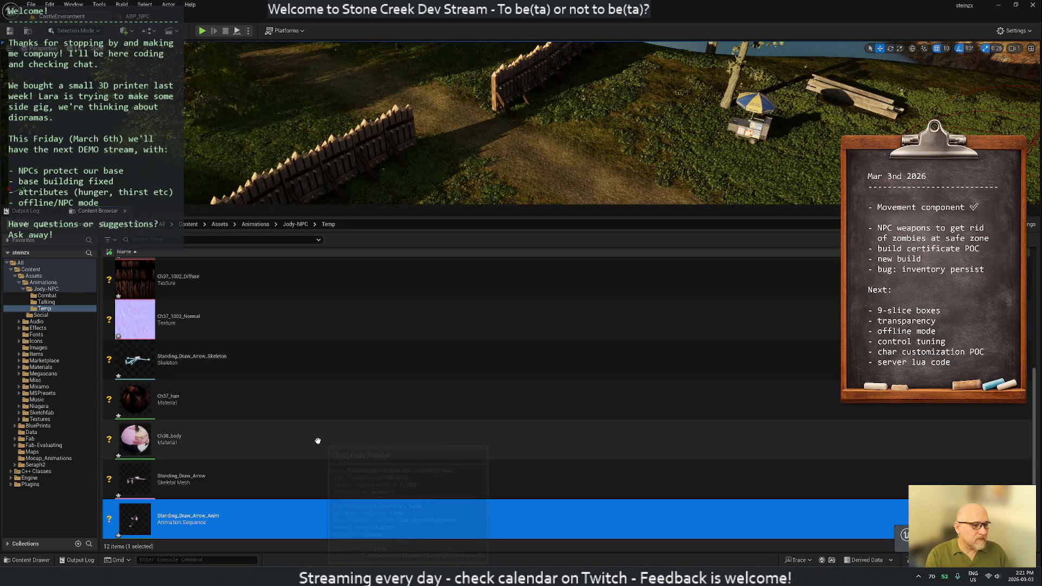
scroll(318, 441, "up", 5)
left_click(227, 283, "shift")
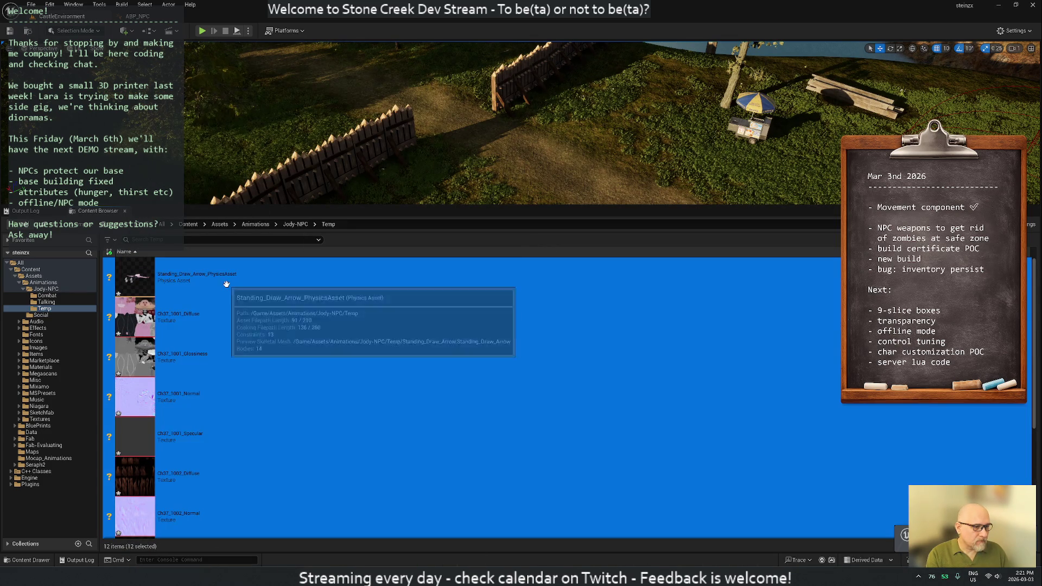
- Force Delete the twelve selected Standing Draw Arrow assets despite remaining references
right_click(212, 287)
mouse_move(249, 375)
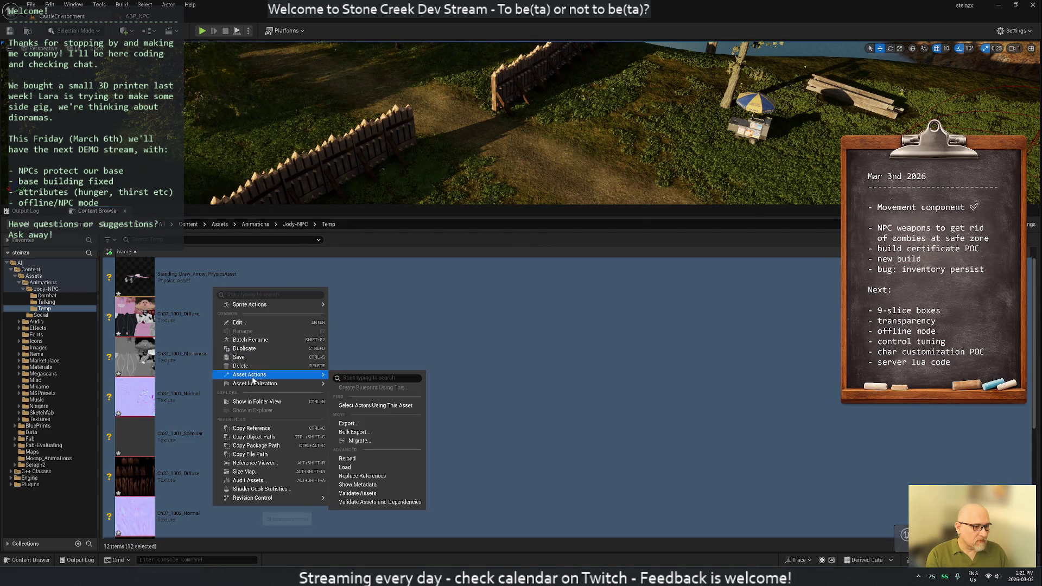
left_click(241, 365)
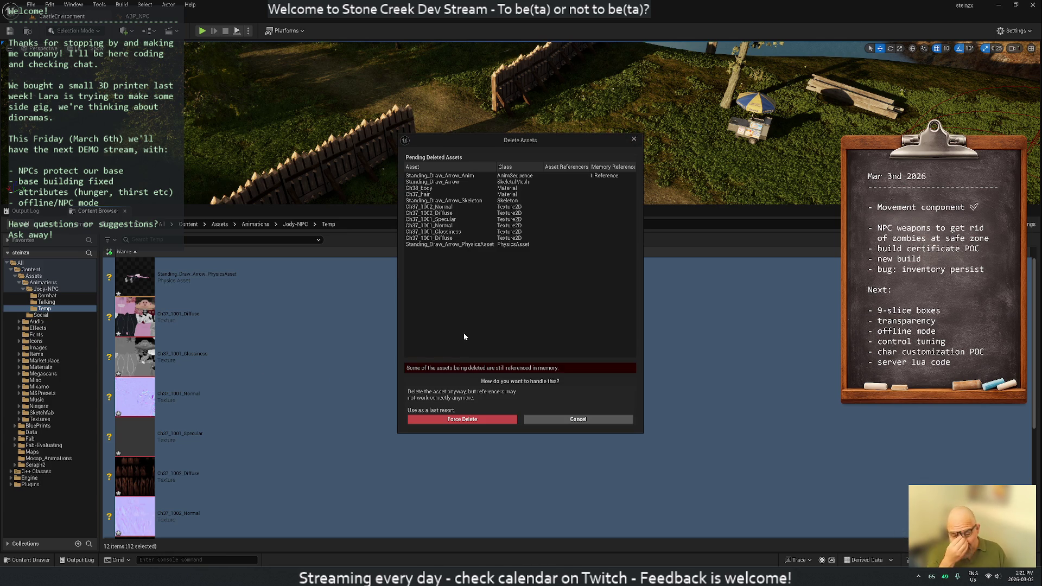
left_click(456, 420)
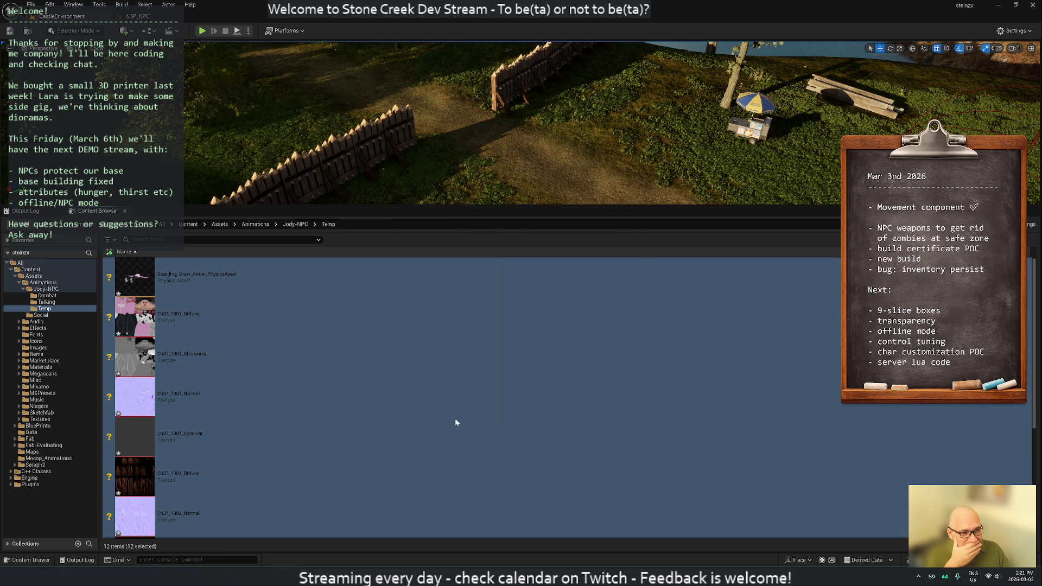